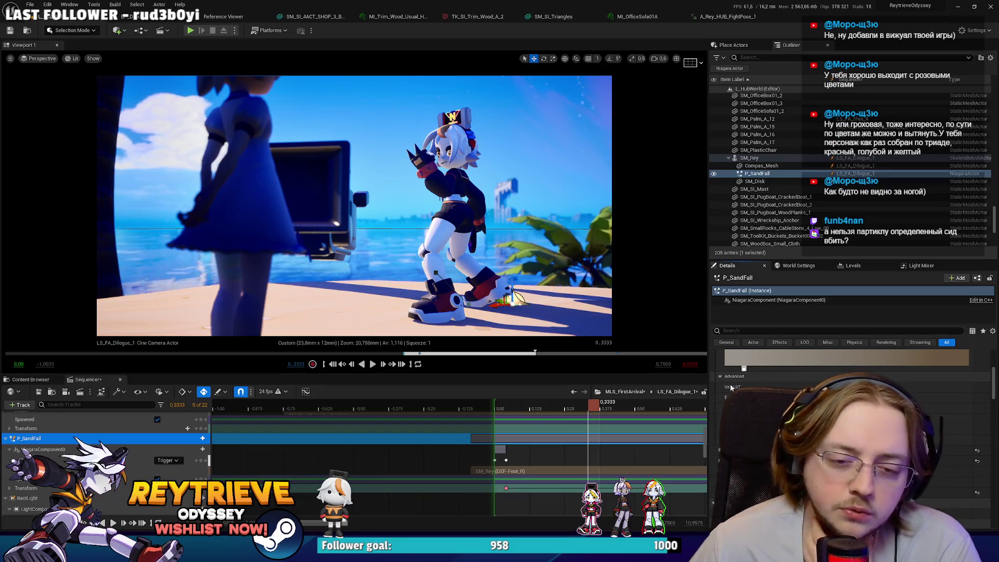
Play through Rey's beach shot to preview the sand effect.
{"action": "scroll", "coordinate": [727, 386], "scroll_direction": "up", "scroll_amount": 3}
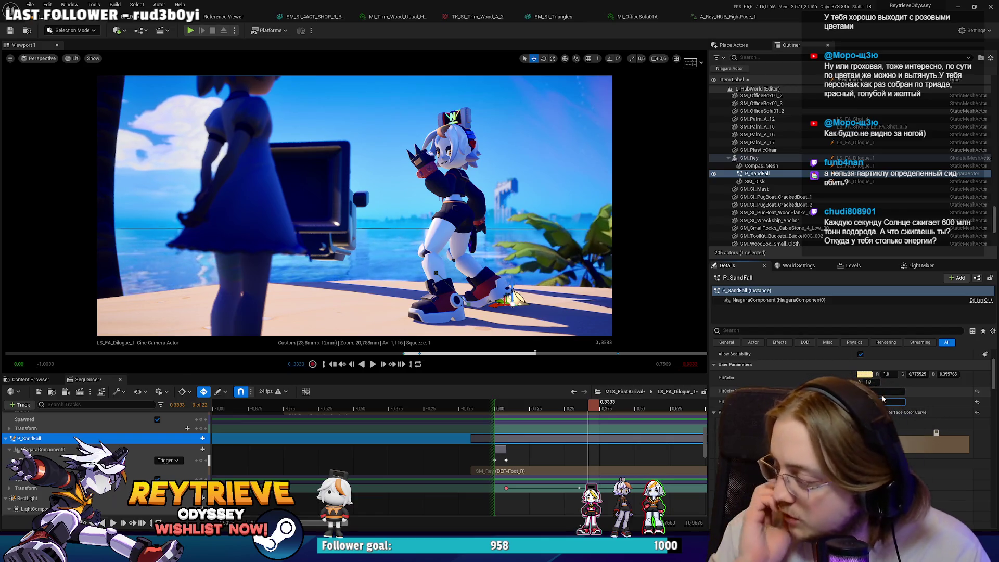
{"action": "key", "text": "space"}
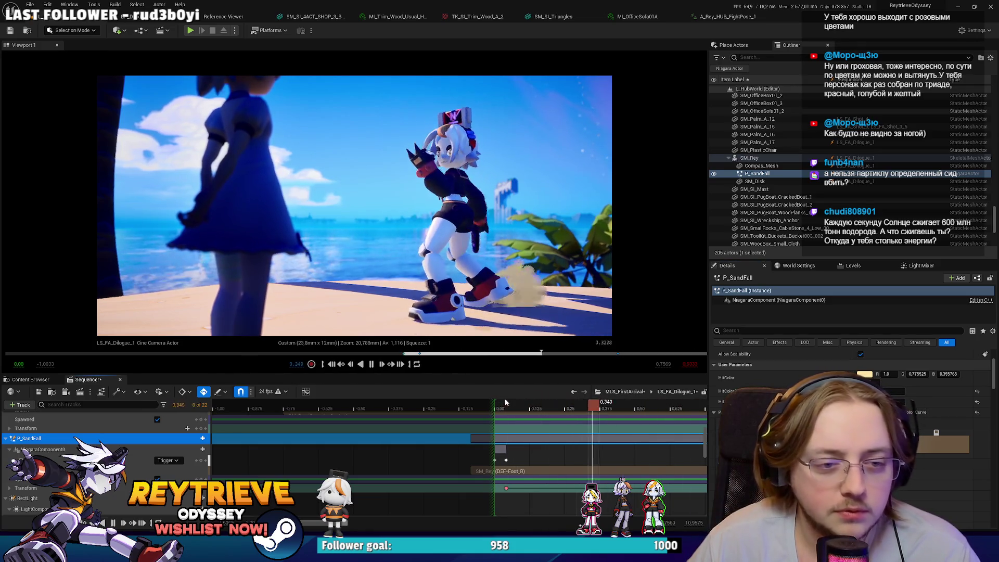
{"action": "key", "text": "space"}
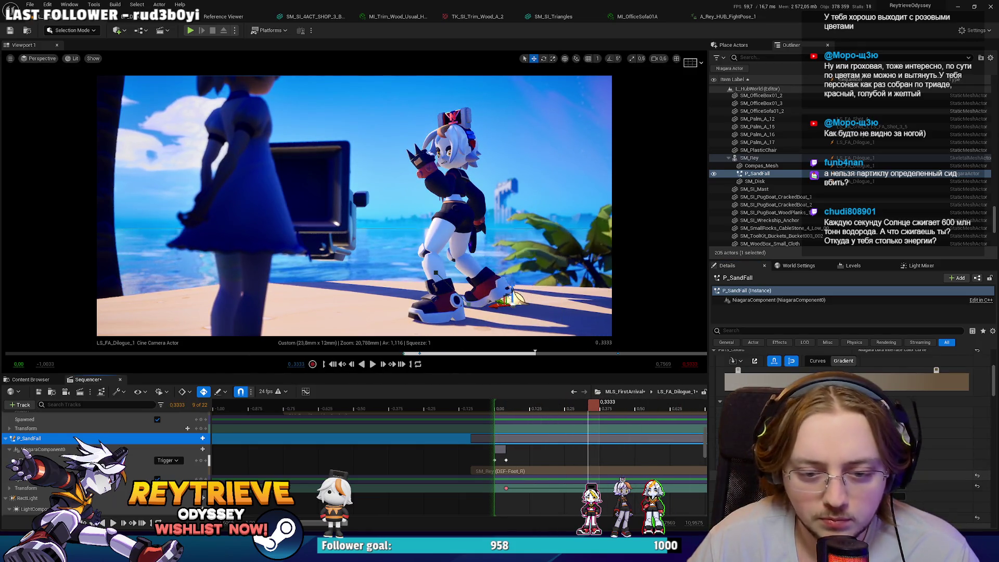
{"action": "key", "text": "space"}
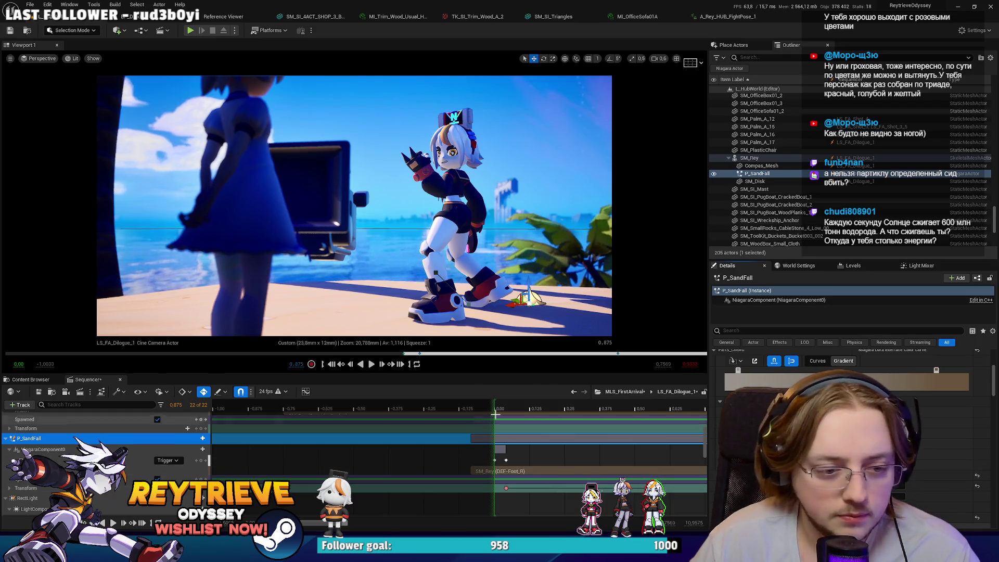
{"action": "key", "text": "space"}
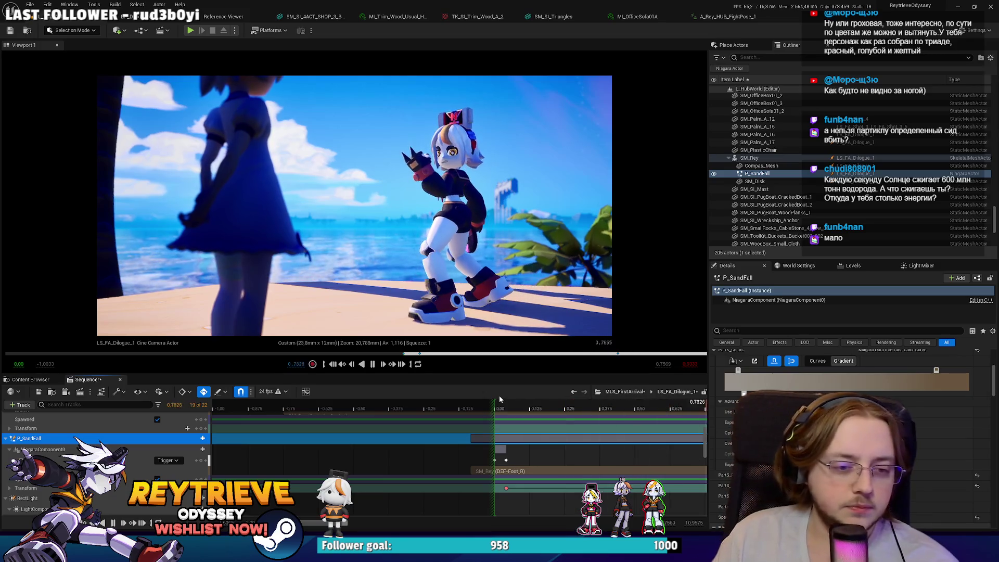
Pan the Sequencer to Rey's close-up section, inspect its options, then switch to Blender.
{"action": "scroll", "coordinate": [551, 475], "scroll_direction": "down", "scroll_amount": 3}
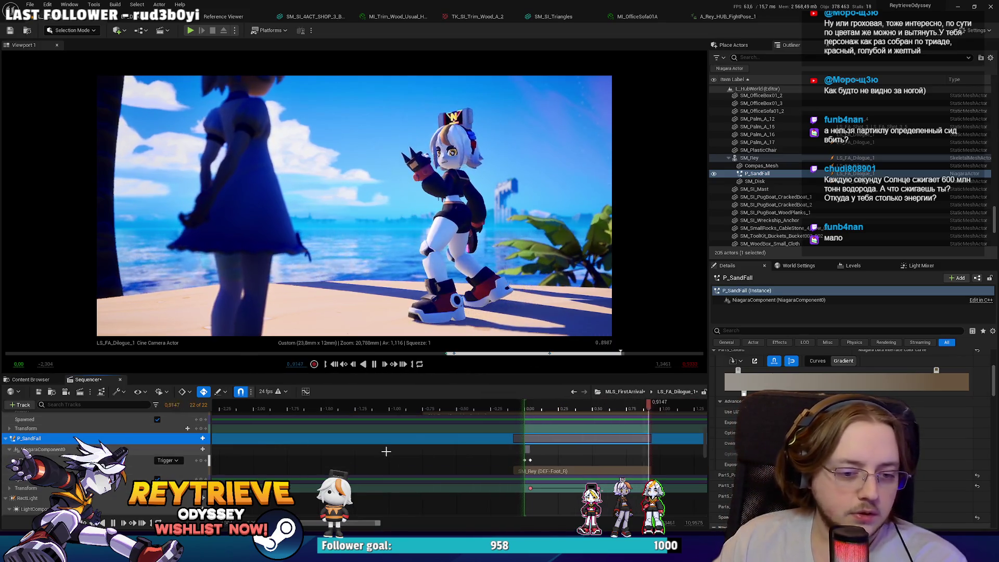
{"action": "mouse_move", "coordinate": [403, 525]}
{"action": "left_mouse_down"}
{"action": "mouse_move", "coordinate": [432, 515]}
{"action": "mouse_move", "coordinate": [398, 505]}
{"action": "mouse_move", "coordinate": [406, 497]}
{"action": "left_mouse_up"}
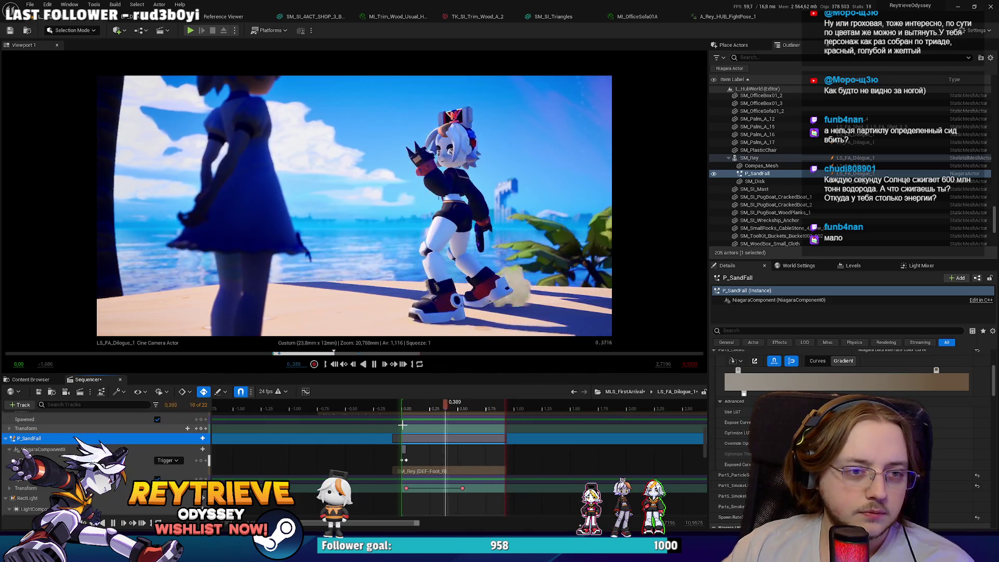
{"action": "right_click", "coordinate": [402, 424]}
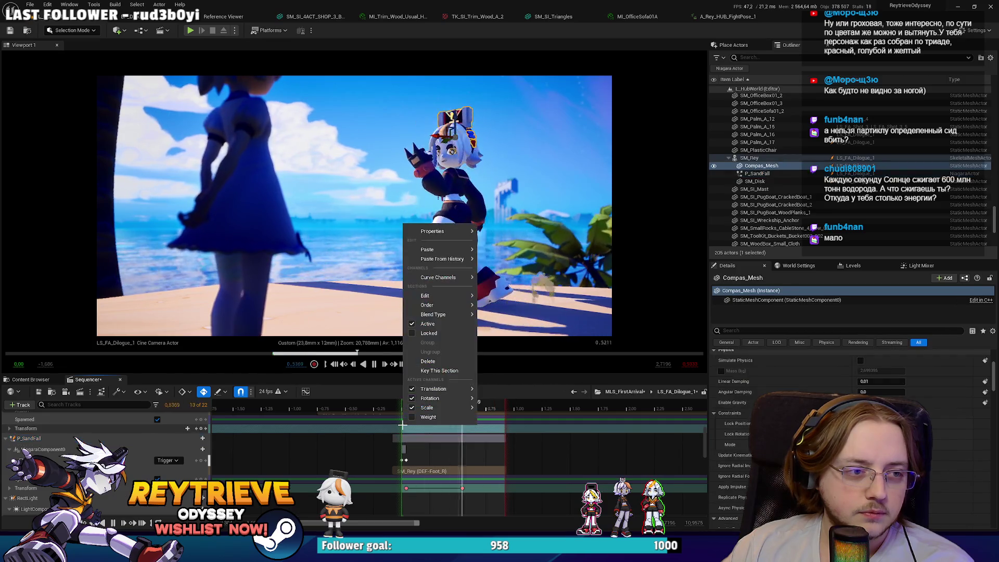
{"action": "left_click", "coordinate": [546, 408]}
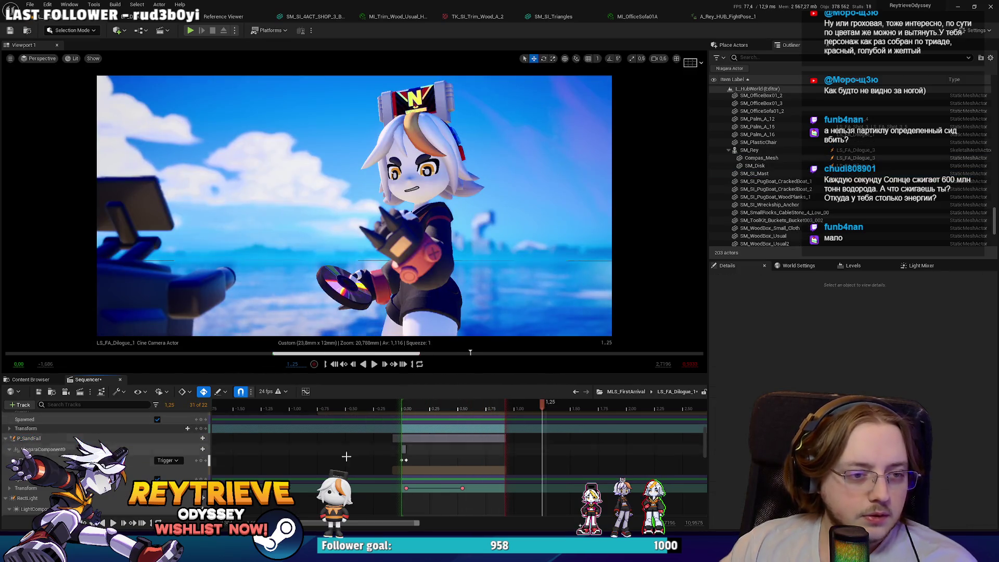
{"action": "key", "text": "alt+Tab"}
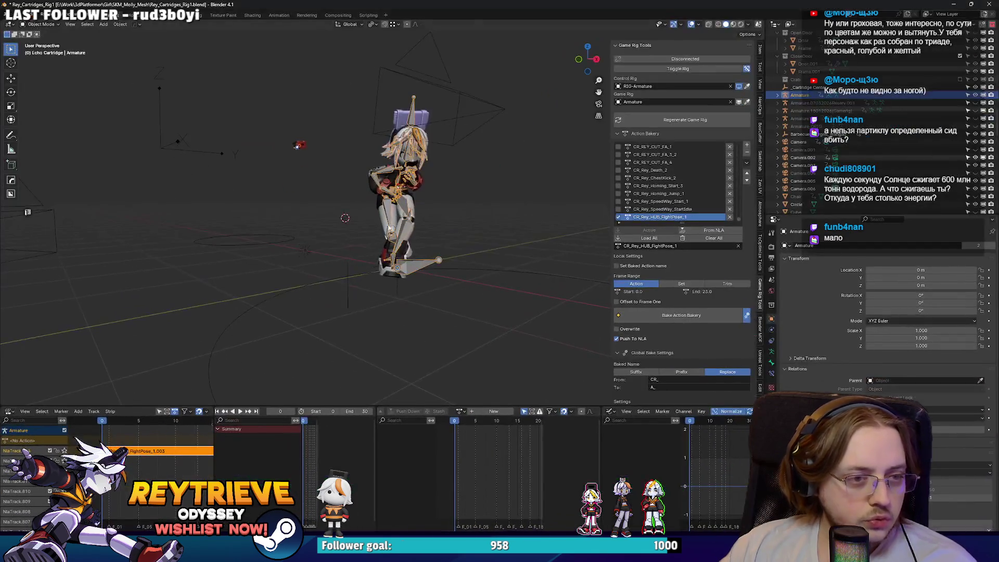
Connect the control rig to the game rig and rename the action to CR_Rey_HUB_FightPose_Idle.
{"action": "left_click", "coordinate": [643, 69]}
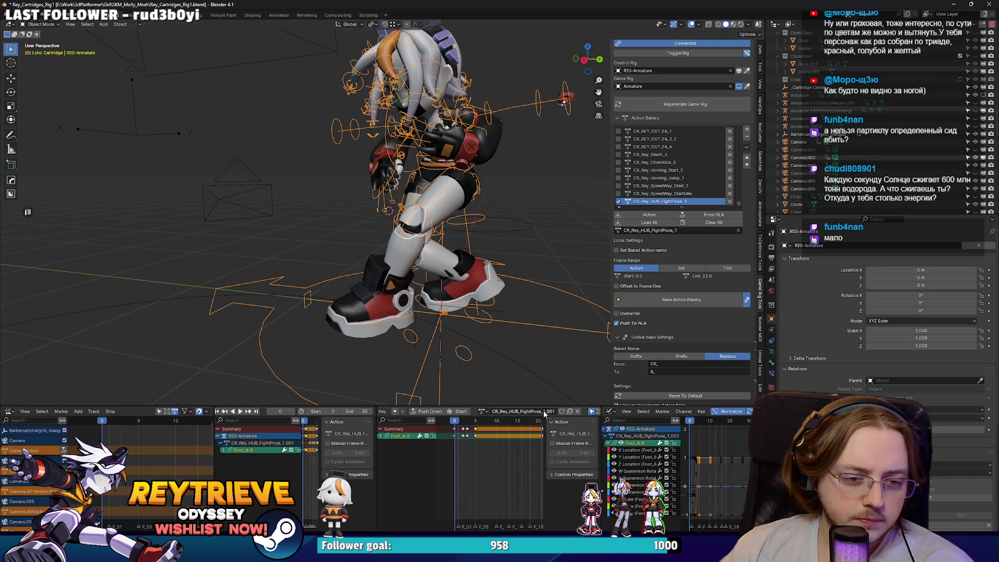
{"action": "key", "text": "BackSpace"}
{"action": "key", "text": "BackSpace"}
{"action": "key", "text": "BackSpace"}
{"action": "type", "text": "ID"}
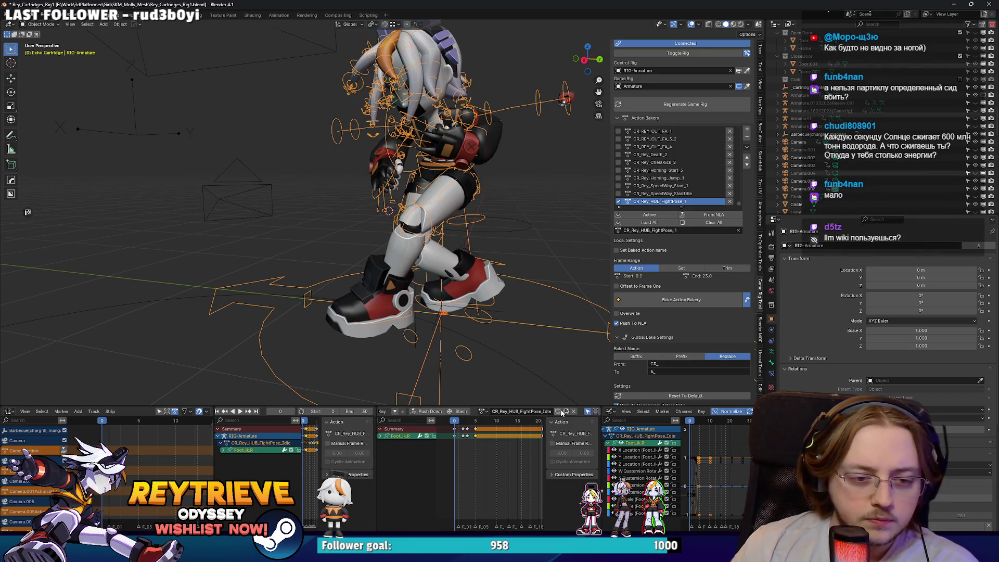
{"action": "left_click_drag", "start_coordinate": [526, 308], "coordinate": [504, 267]}
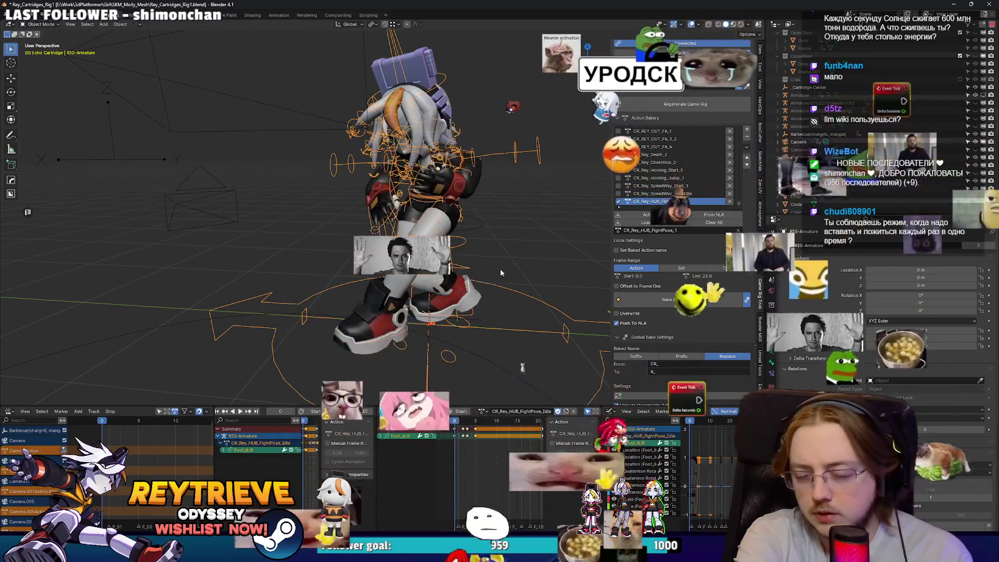
Put Rey's rig into Pose Mode and go to frame 21 of the action.
{"action": "scroll", "coordinate": [500, 273], "scroll_direction": "down", "scroll_amount": 4}
{"action": "left_click_drag", "start_coordinate": [474, 266], "coordinate": [446, 256]}
{"action": "scroll", "coordinate": [445, 310], "scroll_direction": "up", "scroll_amount": 4}
{"action": "key", "text": "ctrl+Tab"}
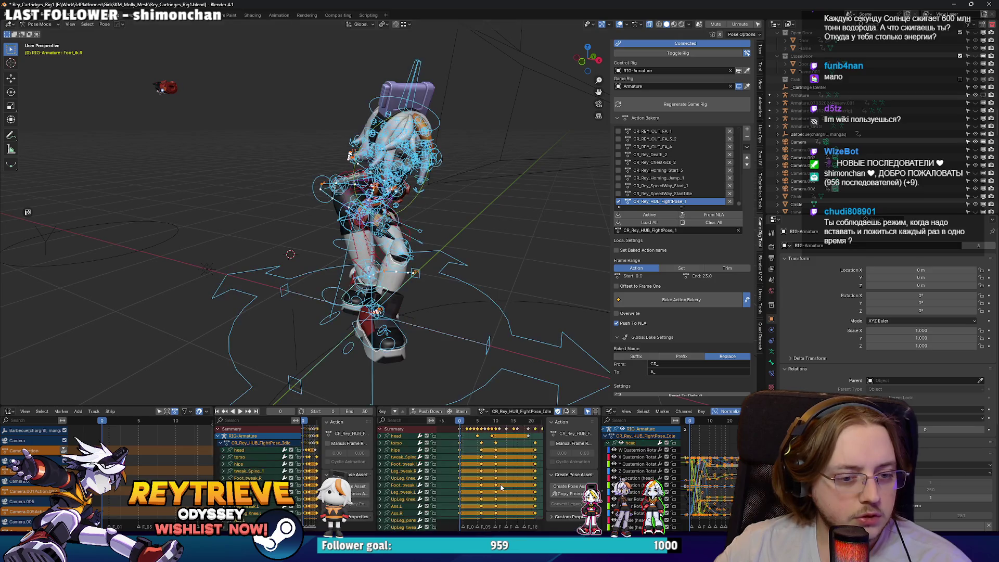
{"action": "scroll", "coordinate": [493, 452], "scroll_direction": "right", "scroll_amount": 2}
{"action": "left_click", "coordinate": [491, 424]}
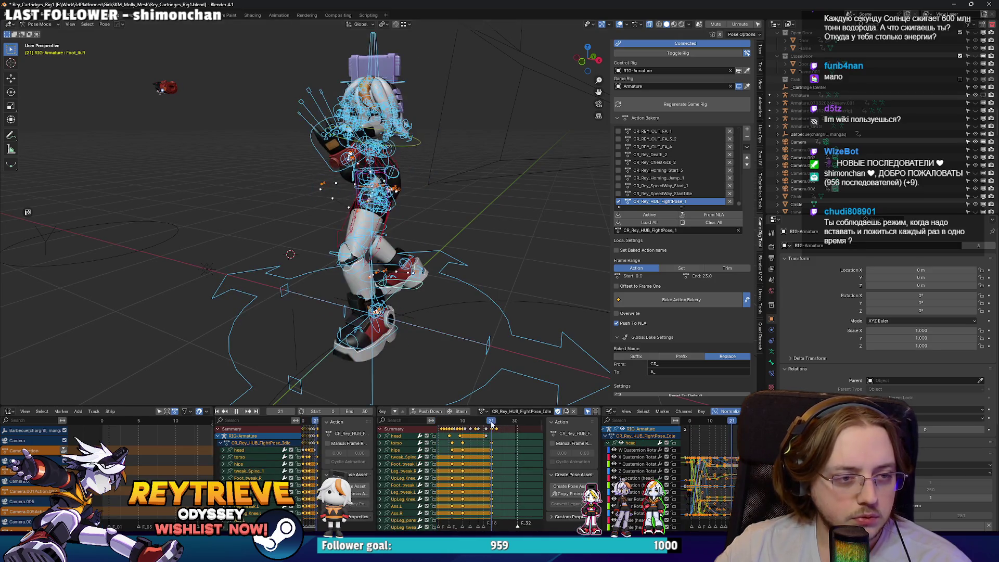
{"action": "mouse_move", "coordinate": [378, 288]}
{"action": "left_mouse_down"}
{"action": "mouse_move", "coordinate": [336, 305]}
{"action": "mouse_move", "coordinate": [428, 301]}
{"action": "left_mouse_up"}
{"action": "scroll", "coordinate": [357, 296], "scroll_direction": "up", "scroll_amount": 2}
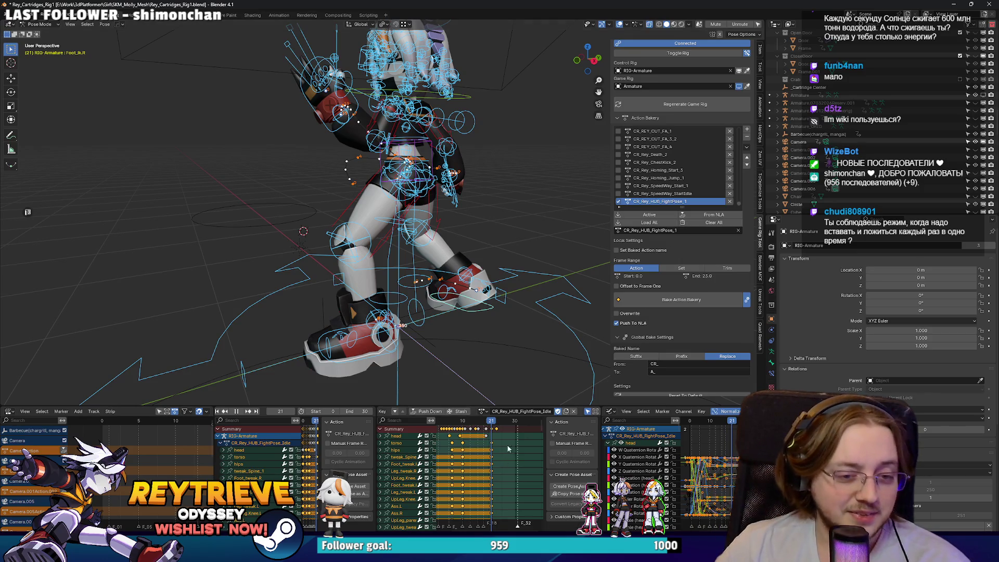
{"action": "scroll", "coordinate": [482, 448], "scroll_direction": "up", "scroll_amount": 2}
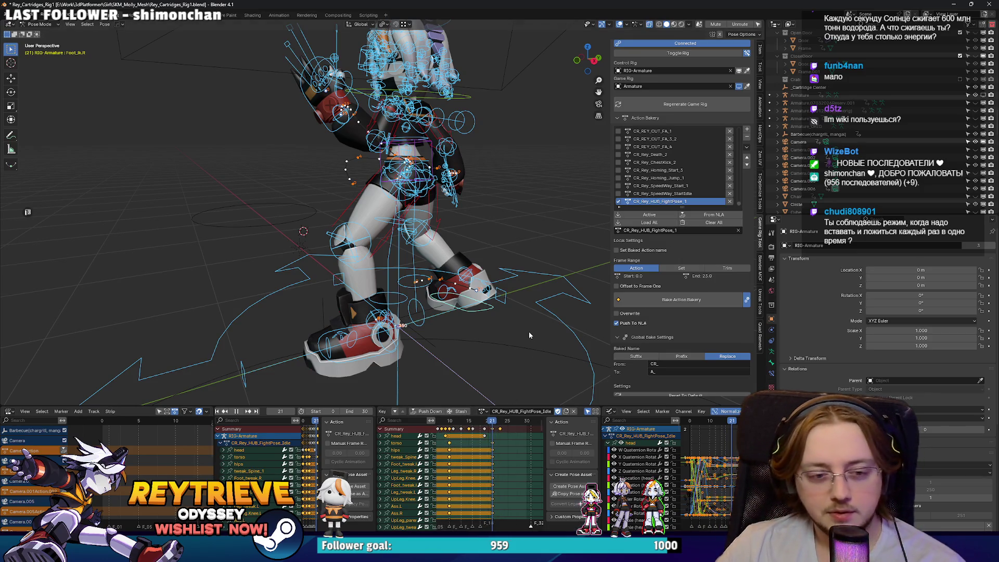
Delete the keys from frames 0–20 and move the frame-21 keys to frame 0.
{"action": "left_click", "coordinate": [501, 427]}
{"action": "scroll", "coordinate": [500, 434], "scroll_direction": "down", "scroll_amount": 1}
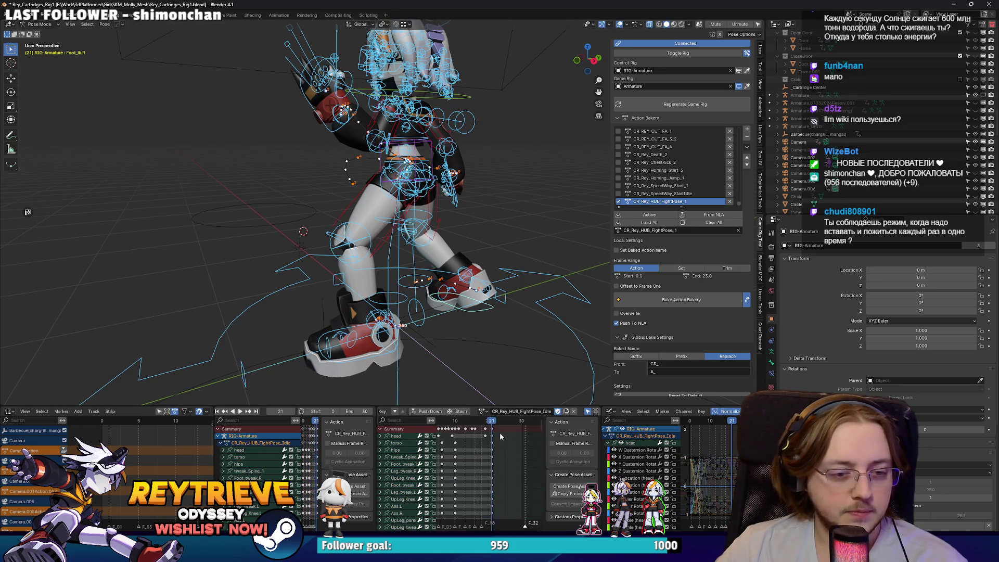
{"action": "scroll", "coordinate": [468, 440], "scroll_direction": "down", "scroll_amount": 2}
{"action": "left_click_drag", "start_coordinate": [519, 430], "coordinate": [443, 429]}
{"action": "key", "text": "Delete"}
{"action": "scroll", "coordinate": [508, 433], "scroll_direction": "up", "scroll_amount": 3}
{"action": "scroll", "coordinate": [508, 432], "scroll_direction": "down", "scroll_amount": 1}
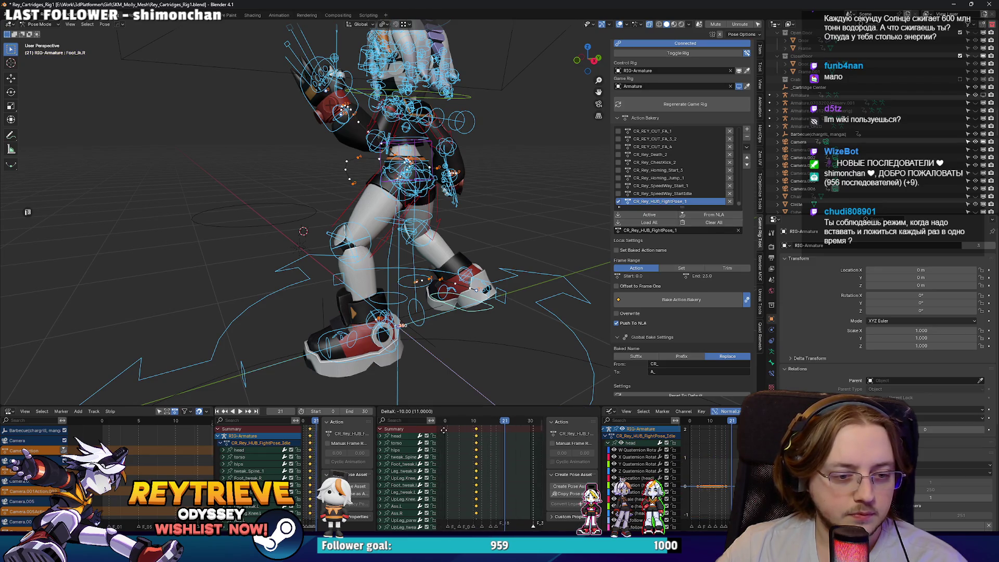
{"action": "left_click", "coordinate": [527, 431]}
{"action": "key", "text": "space"}
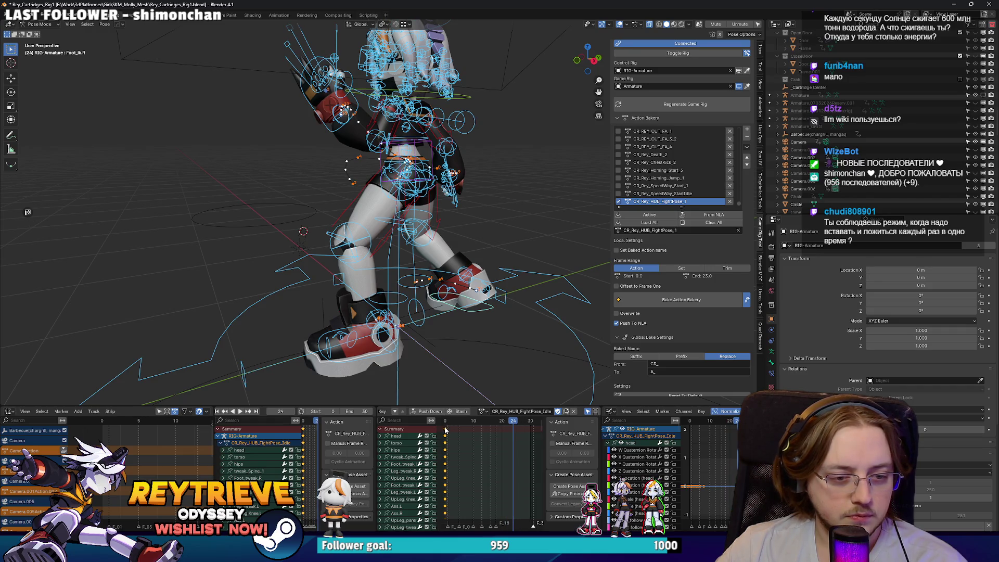
Paste the pose keys at the loop end and set the scene end frame to 24.
{"action": "key", "text": "ctrl+v"}
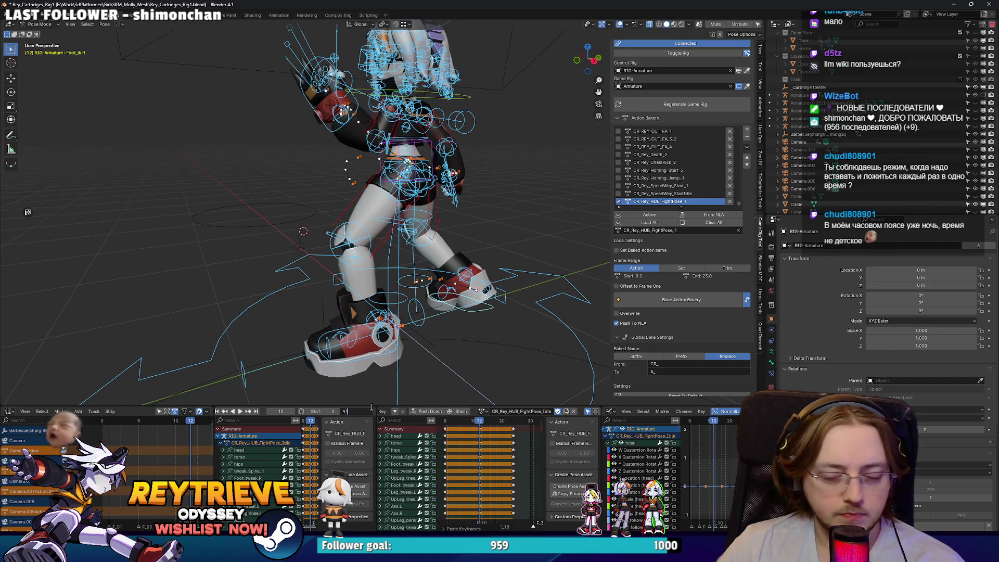
{"action": "key", "text": "BackSpace"}
{"action": "key", "text": "Return"}
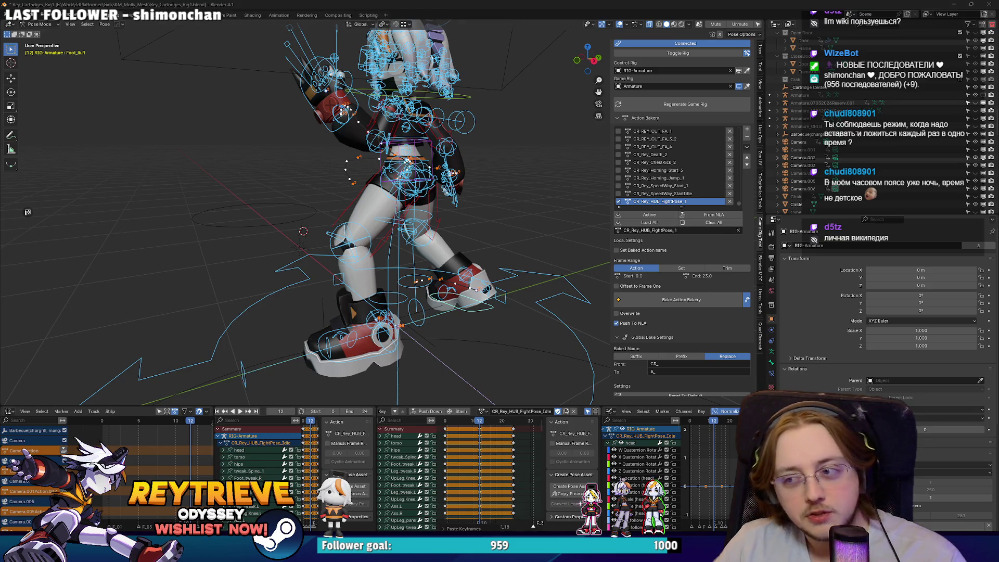
{"action": "key", "text": "alt+Tab"}
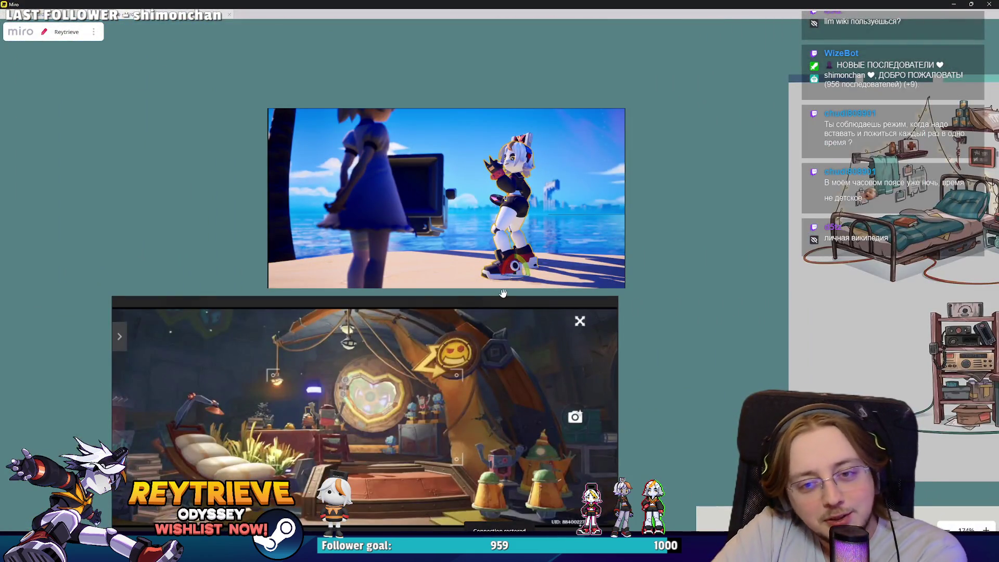
Zoom out on the Reytrieve board to show all its coloured reference frames.
{"action": "scroll", "coordinate": [502, 293], "scroll_direction": "down", "scroll_amount": 10}
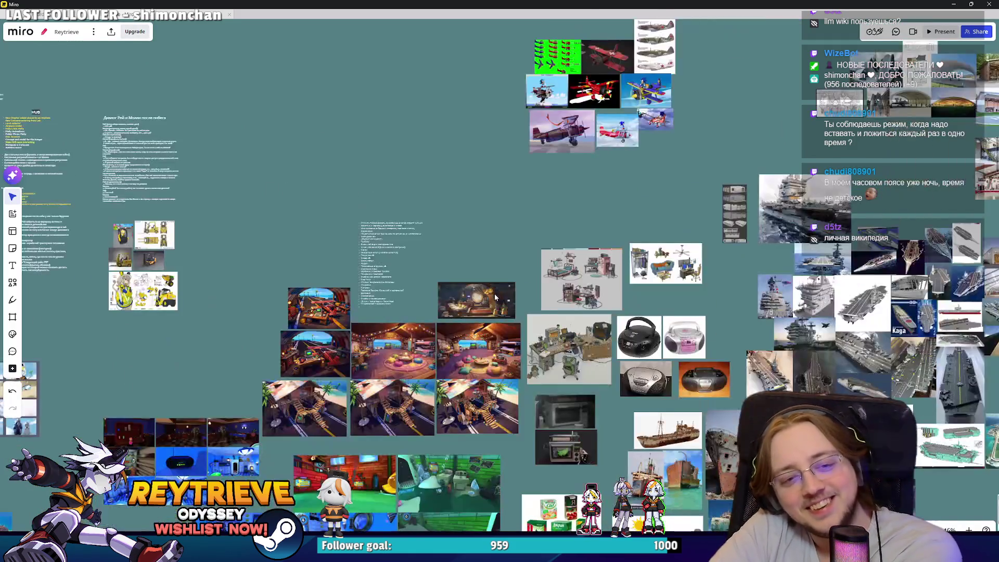
{"action": "scroll", "coordinate": [497, 307], "scroll_direction": "down", "scroll_amount": 3}
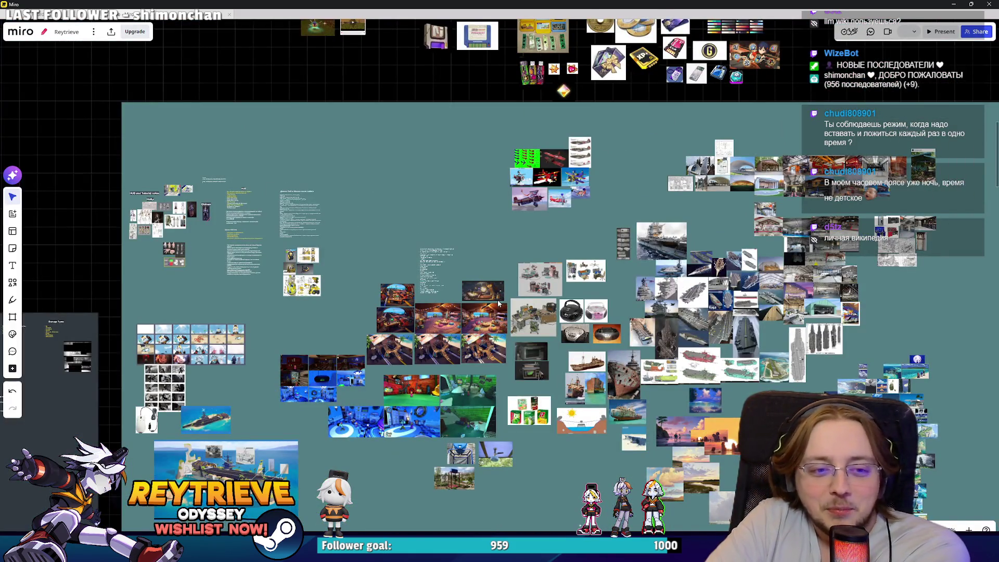
{"action": "scroll", "coordinate": [499, 303], "scroll_direction": "down", "scroll_amount": 3}
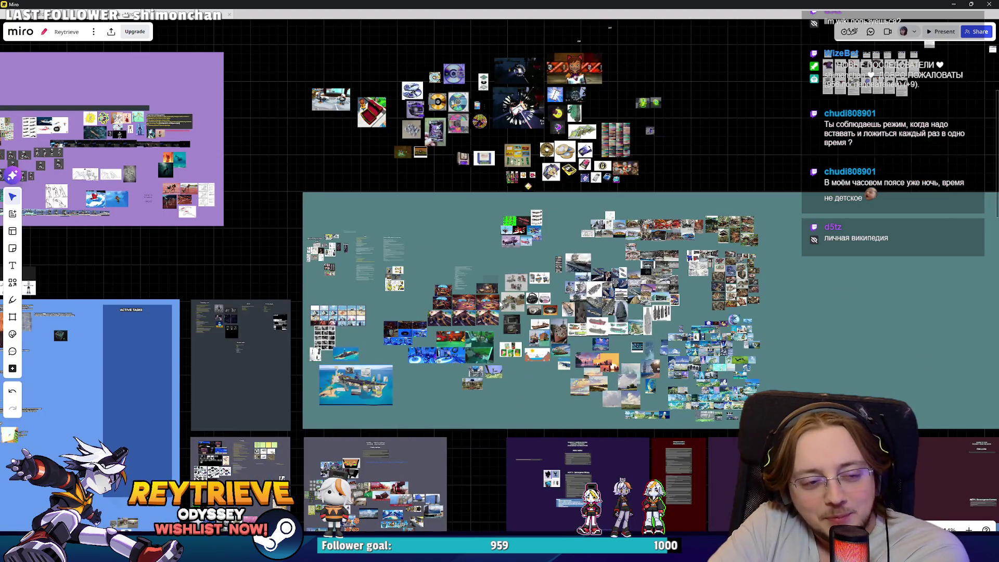
{"action": "scroll", "coordinate": [498, 306], "scroll_direction": "down", "scroll_amount": 3}
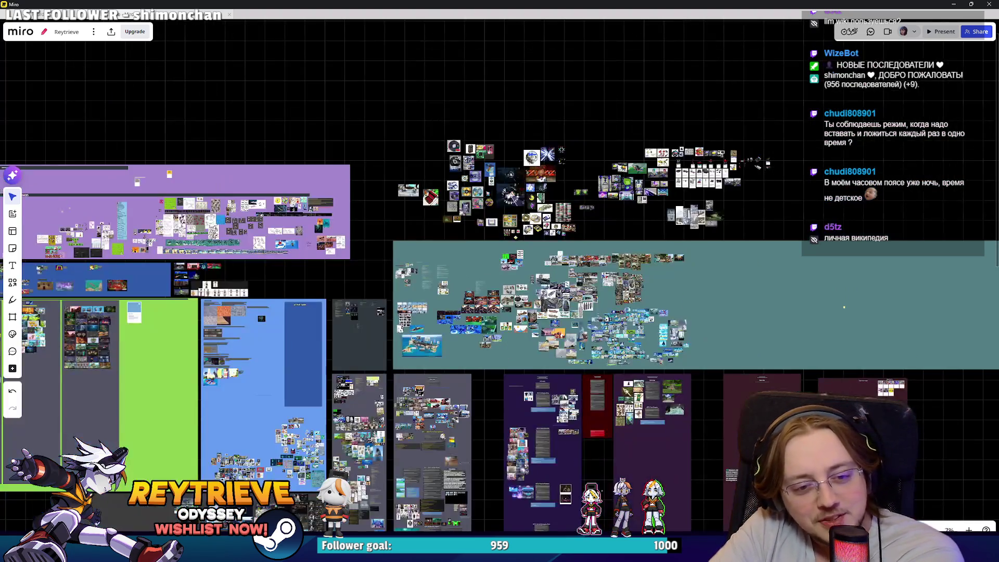
{"action": "scroll", "coordinate": [536, 286], "scroll_direction": "down", "scroll_amount": 3}
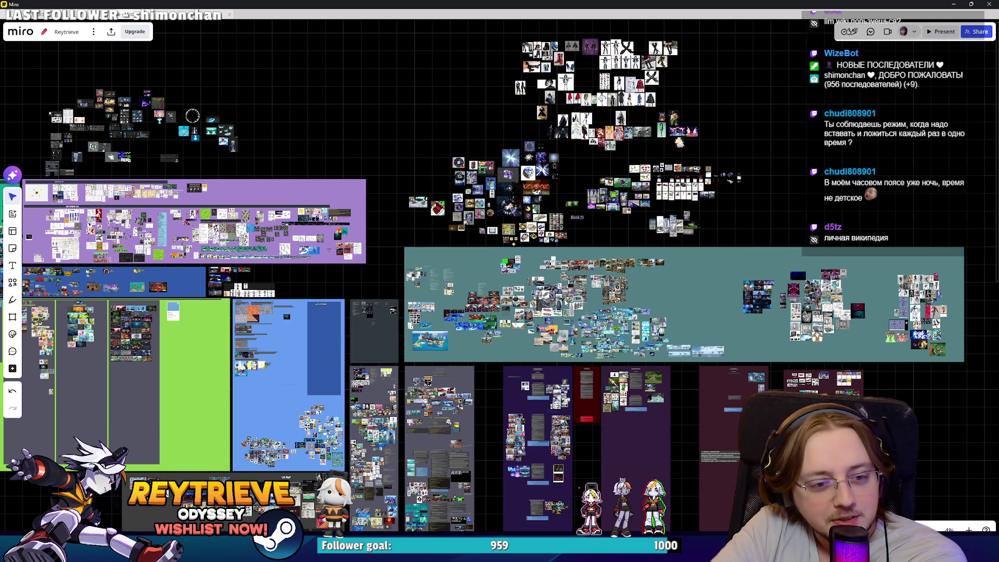
{"action": "scroll", "coordinate": [565, 302], "scroll_direction": "down", "scroll_amount": 2}
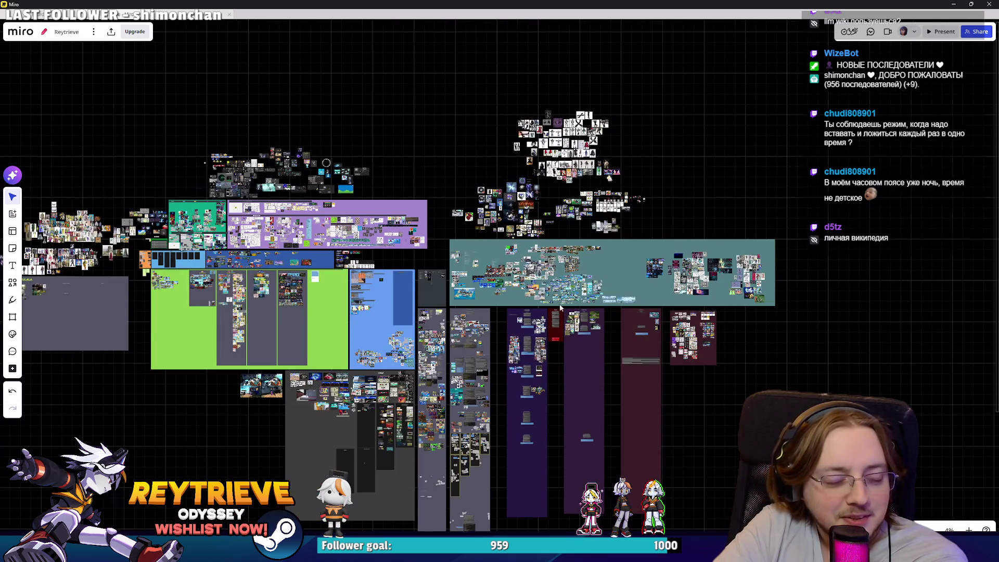
{"action": "scroll", "coordinate": [557, 311], "scroll_direction": "down", "scroll_amount": 5}
{"action": "scroll", "coordinate": [563, 302], "scroll_direction": "up", "scroll_amount": 5}
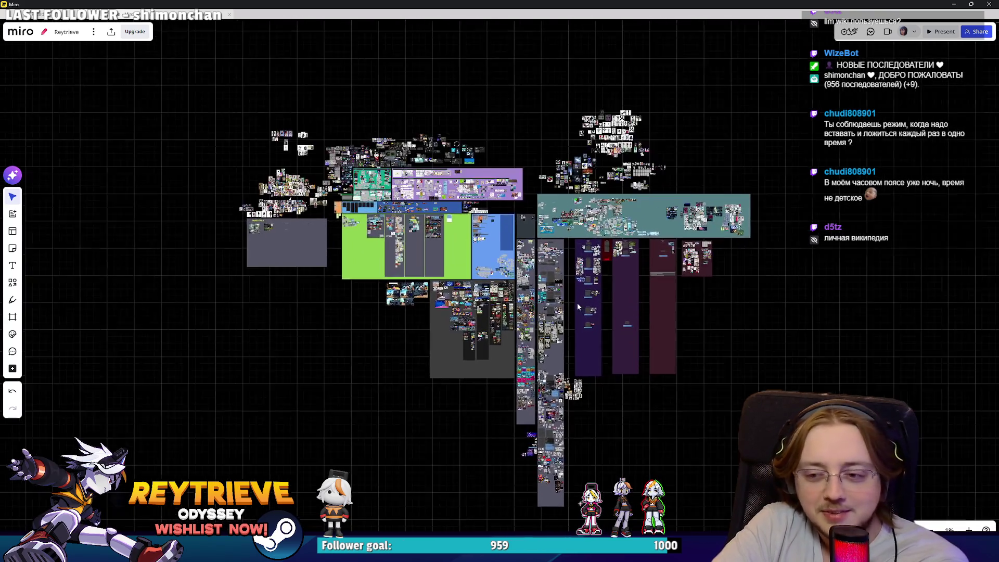
{"action": "scroll", "coordinate": [577, 306], "scroll_direction": "up", "scroll_amount": 2}
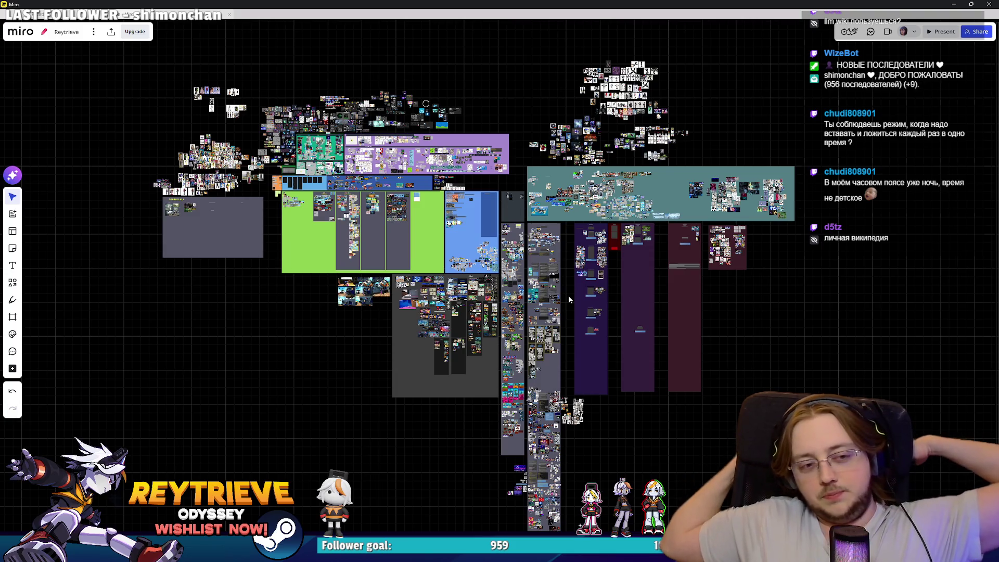
Navigate past the VFX and Level Design notes to the purple fight-pose reference area.
{"action": "left_click_drag", "start_coordinate": [415, 162], "coordinate": [446, 186]}
{"action": "scroll", "coordinate": [447, 186], "scroll_direction": "up", "scroll_amount": 5}
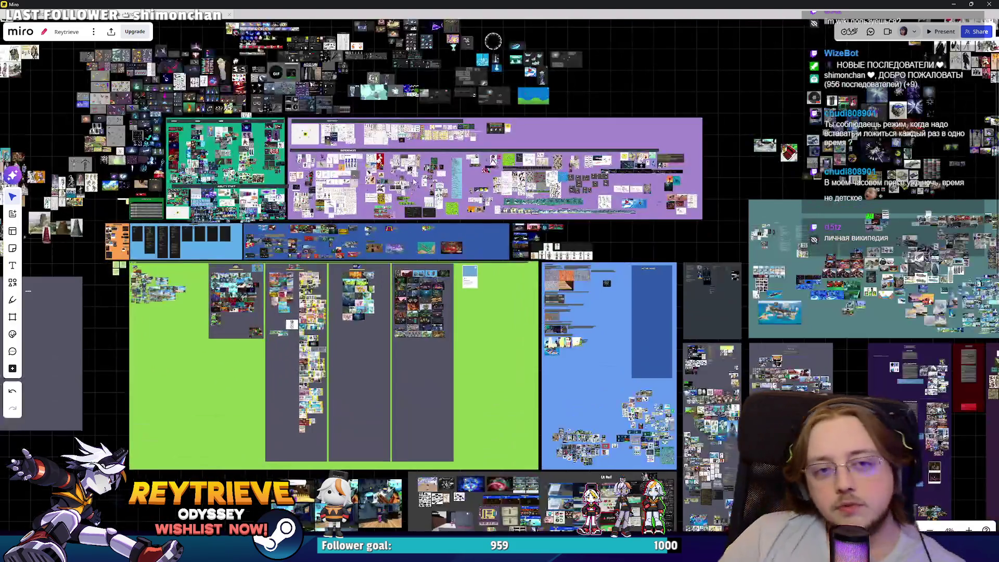
{"action": "scroll", "coordinate": [395, 225], "scroll_direction": "up", "scroll_amount": 3}
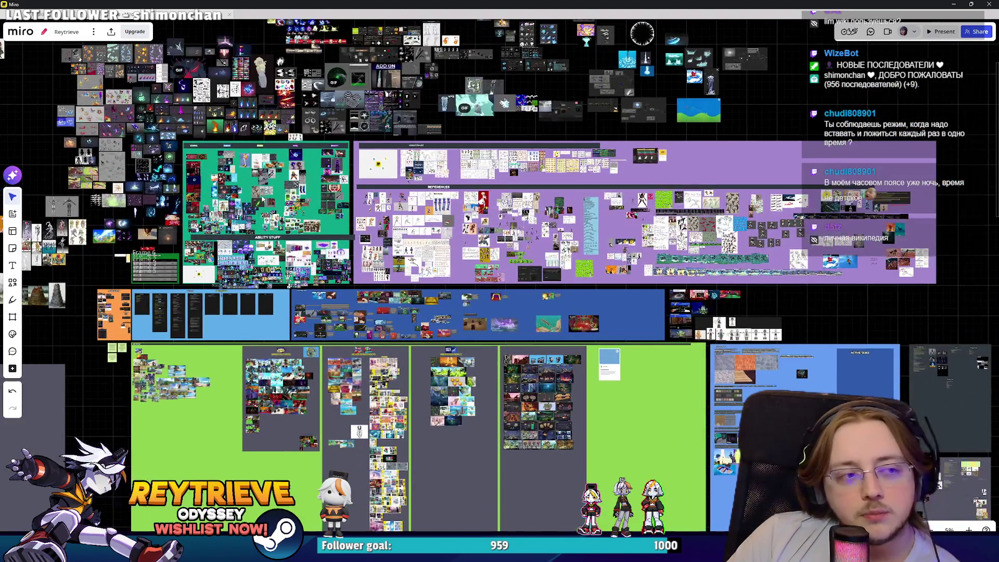
{"action": "scroll", "coordinate": [260, 192], "scroll_direction": "up", "scroll_amount": 3}
{"action": "scroll", "coordinate": [500, 281], "scroll_direction": "up", "scroll_amount": 3}
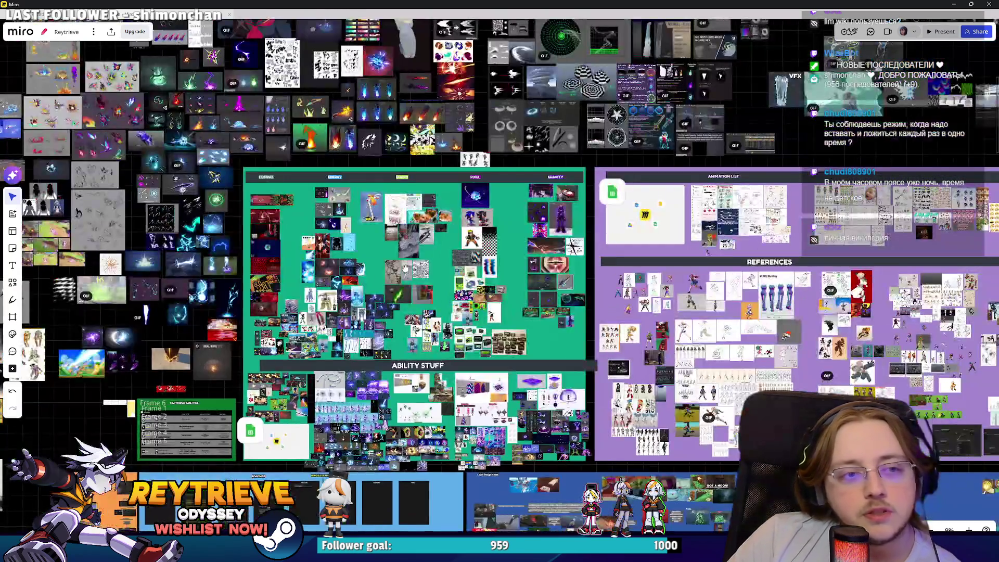
{"action": "scroll", "coordinate": [354, 286], "scroll_direction": "right", "scroll_amount": 10}
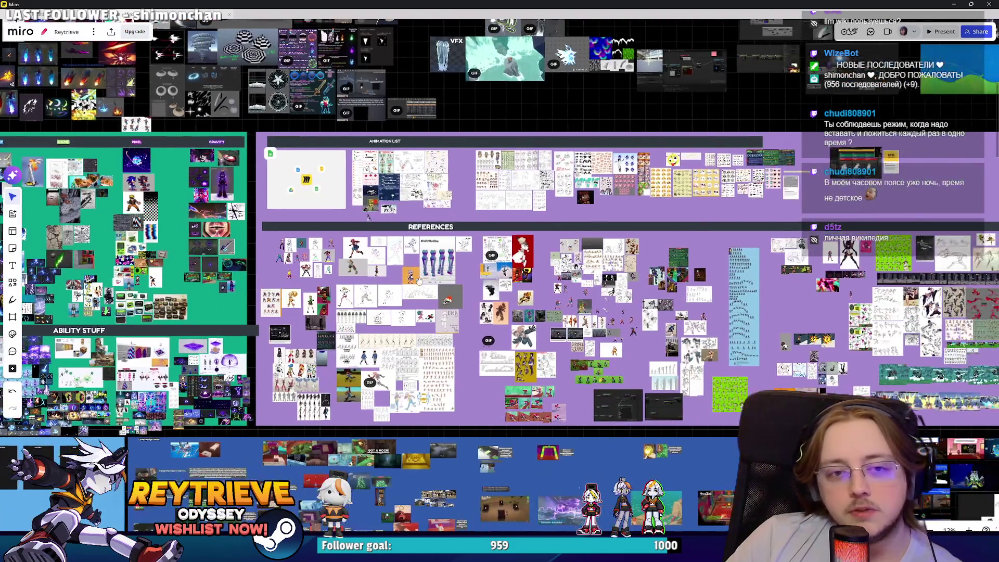
{"action": "scroll", "coordinate": [534, 315], "scroll_direction": "up", "scroll_amount": 2}
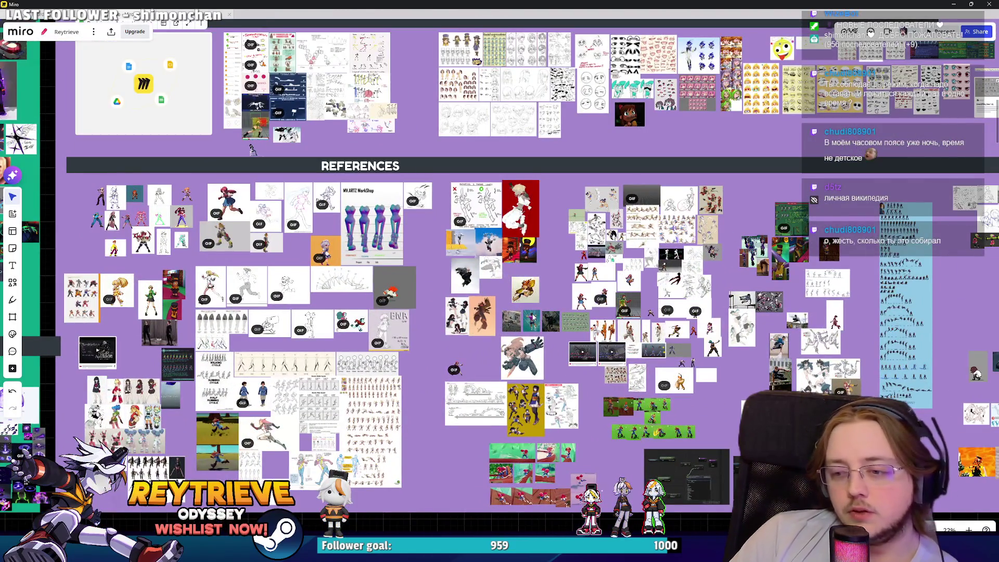
{"action": "scroll", "coordinate": [445, 316], "scroll_direction": "left", "scroll_amount": 5}
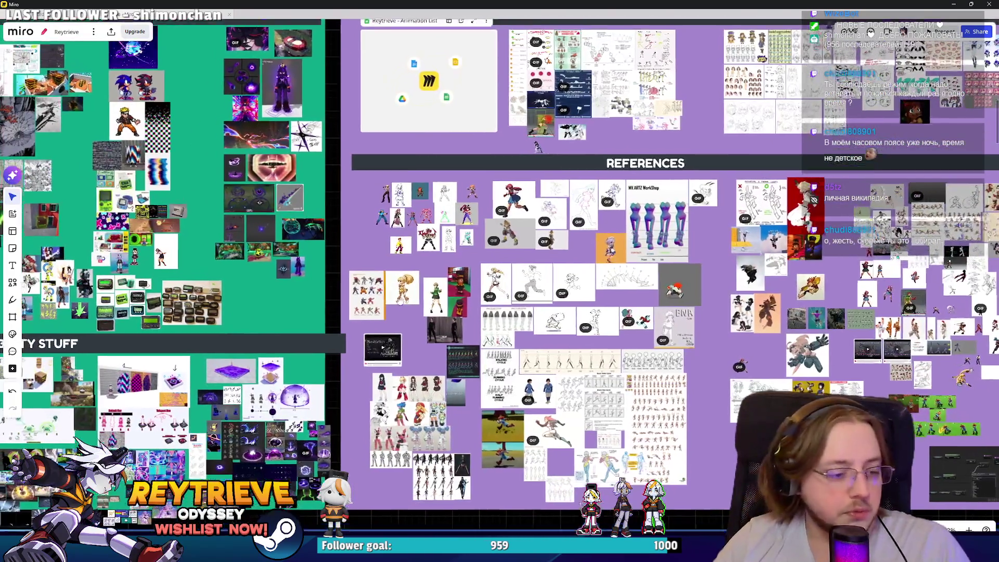
{"action": "scroll", "coordinate": [501, 224], "scroll_direction": "left", "scroll_amount": 5}
{"action": "scroll", "coordinate": [385, 343], "scroll_direction": "left", "scroll_amount": 8}
{"action": "scroll", "coordinate": [385, 343], "scroll_direction": "up", "scroll_amount": 5}
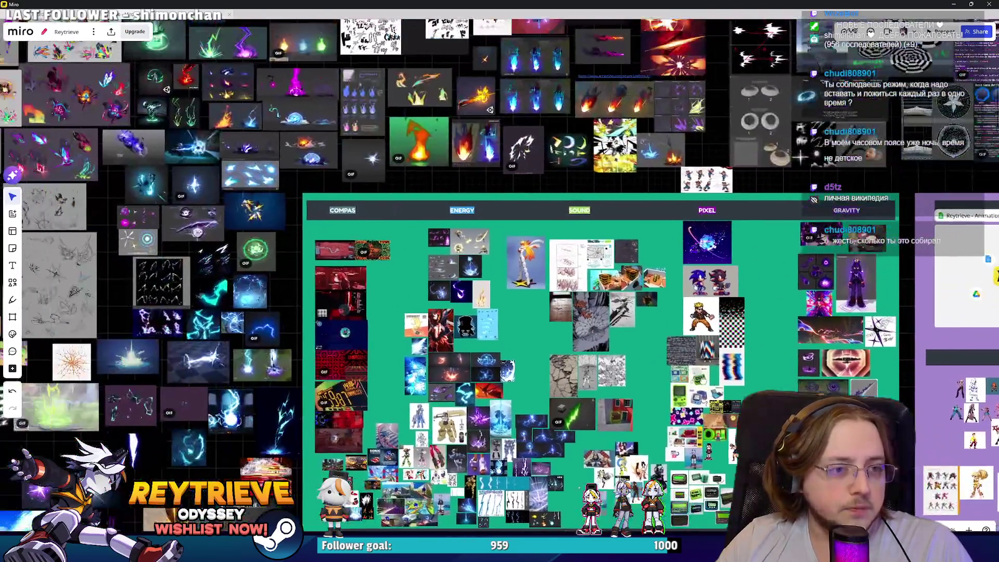
{"action": "scroll", "coordinate": [384, 343], "scroll_direction": "right", "scroll_amount": 10}
{"action": "scroll", "coordinate": [468, 313], "scroll_direction": "down", "scroll_amount": 5}
{"action": "scroll", "coordinate": [508, 202], "scroll_direction": "down", "scroll_amount": 10}
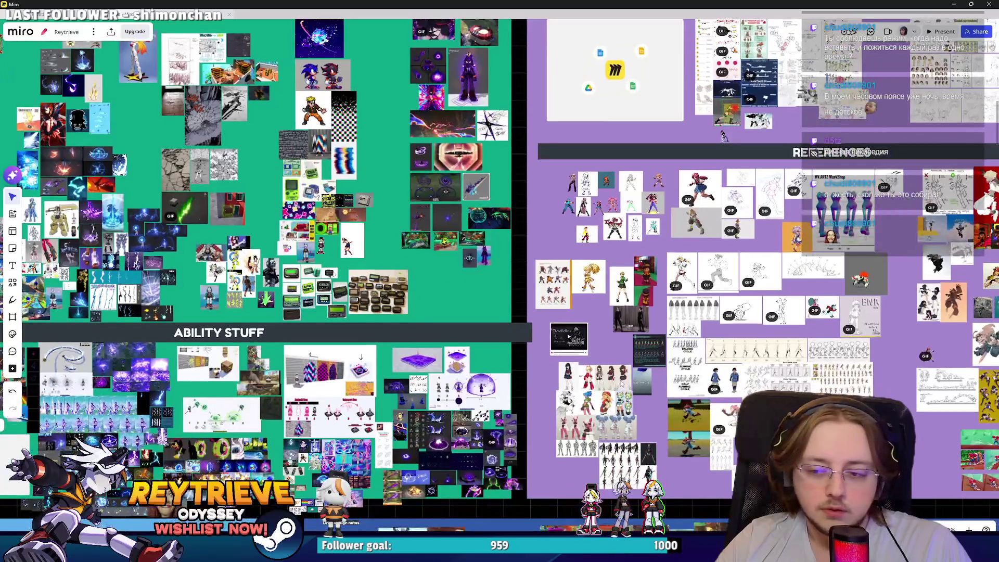
{"action": "scroll", "coordinate": [281, 354], "scroll_direction": "up", "scroll_amount": 5}
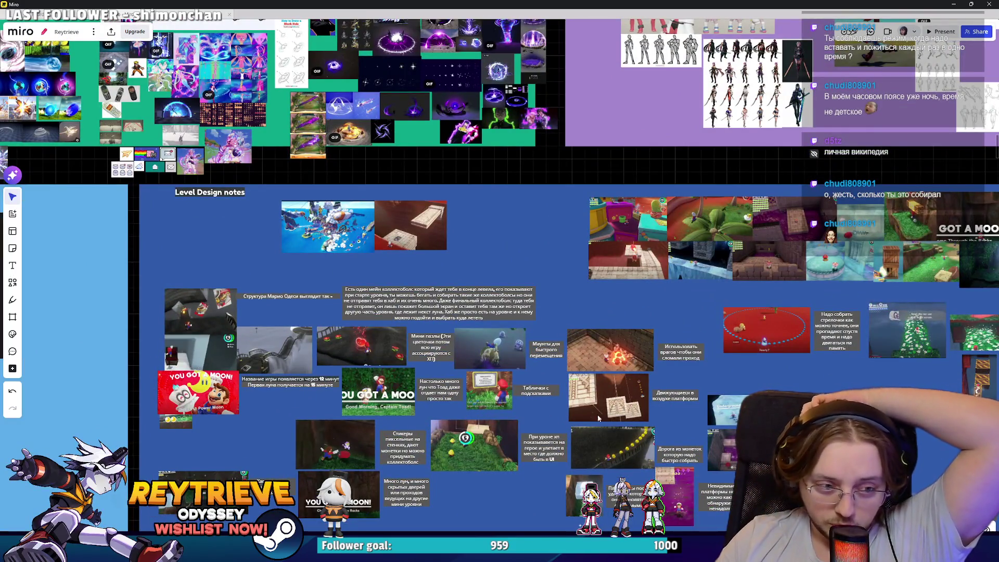
{"action": "scroll", "coordinate": [605, 420], "scroll_direction": "right", "scroll_amount": 15}
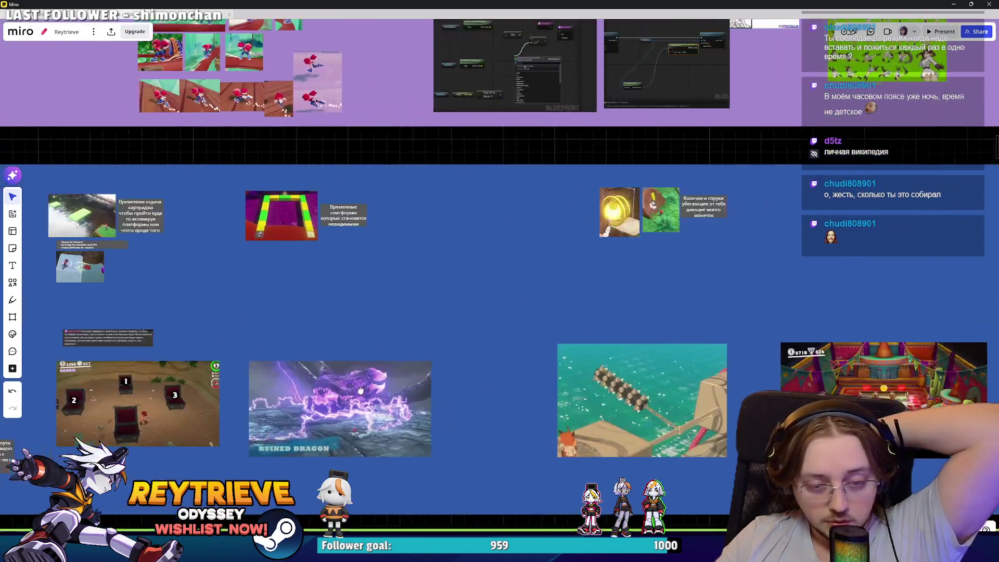
{"action": "scroll", "coordinate": [366, 391], "scroll_direction": "down", "scroll_amount": 5}
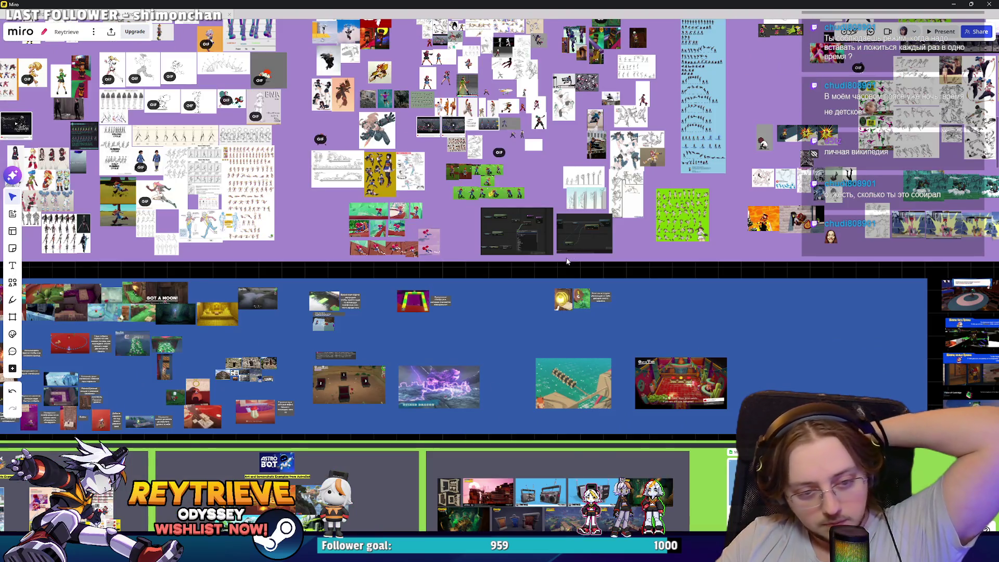
{"action": "scroll", "coordinate": [568, 261], "scroll_direction": "down", "scroll_amount": 5}
{"action": "scroll", "coordinate": [560, 260], "scroll_direction": "right", "scroll_amount": 10}
{"action": "scroll", "coordinate": [529, 397], "scroll_direction": "up", "scroll_amount": 8}
{"action": "scroll", "coordinate": [529, 398], "scroll_direction": "right", "scroll_amount": 3}
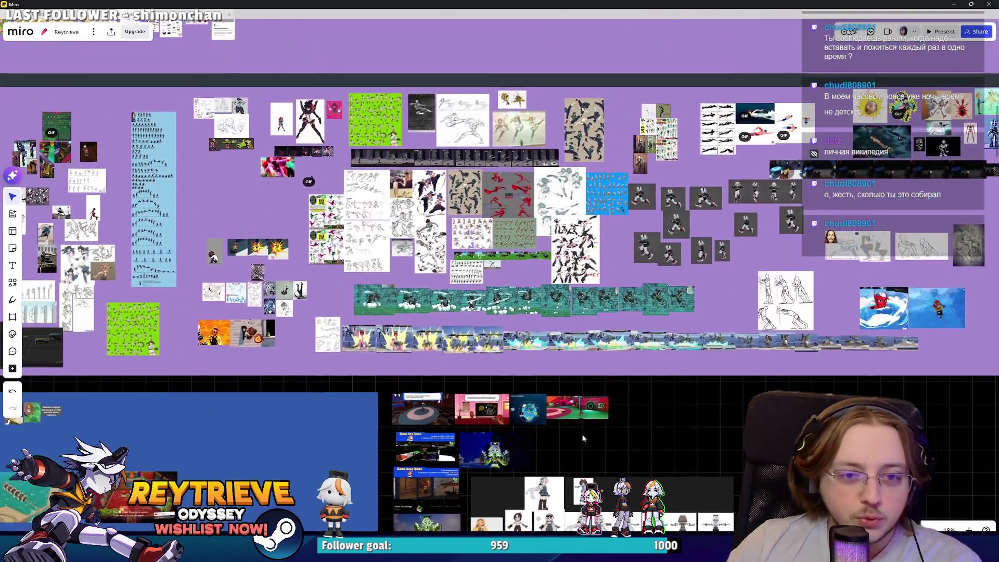
{"action": "scroll", "coordinate": [583, 440], "scroll_direction": "up", "scroll_amount": 3}
{"action": "scroll", "coordinate": [350, 274], "scroll_direction": "up", "scroll_amount": 5}
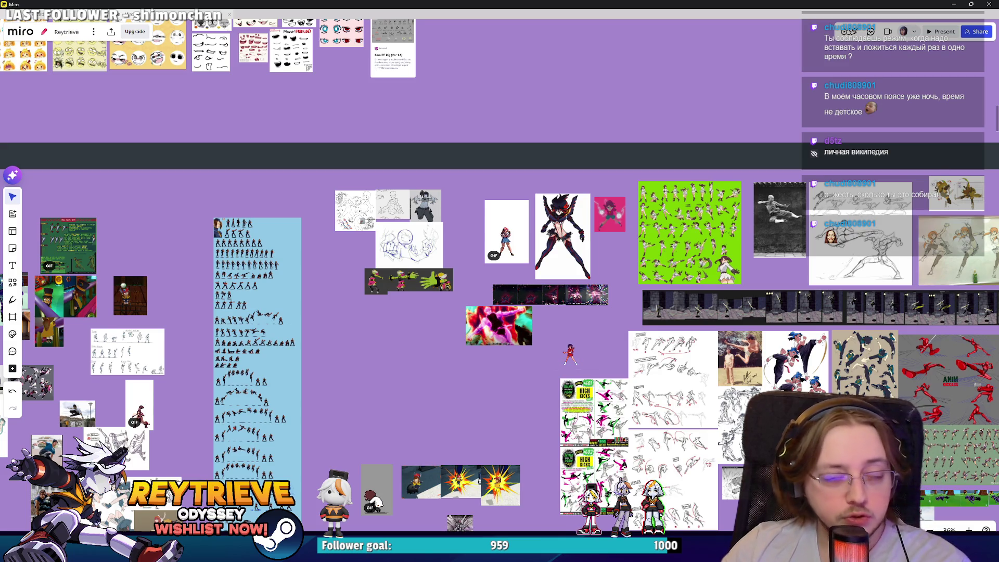
Back in Blender, lower Rey's torso control slightly along the Z axis.
{"action": "left_click", "coordinate": [954, 5]}
{"action": "mouse_move", "coordinate": [404, 235]}
{"action": "left_mouse_down"}
{"action": "mouse_move", "coordinate": [376, 233]}
{"action": "mouse_move", "coordinate": [535, 230]}
{"action": "mouse_move", "coordinate": [449, 273]}
{"action": "left_mouse_up"}
{"action": "scroll", "coordinate": [408, 227], "scroll_direction": "up", "scroll_amount": 5}
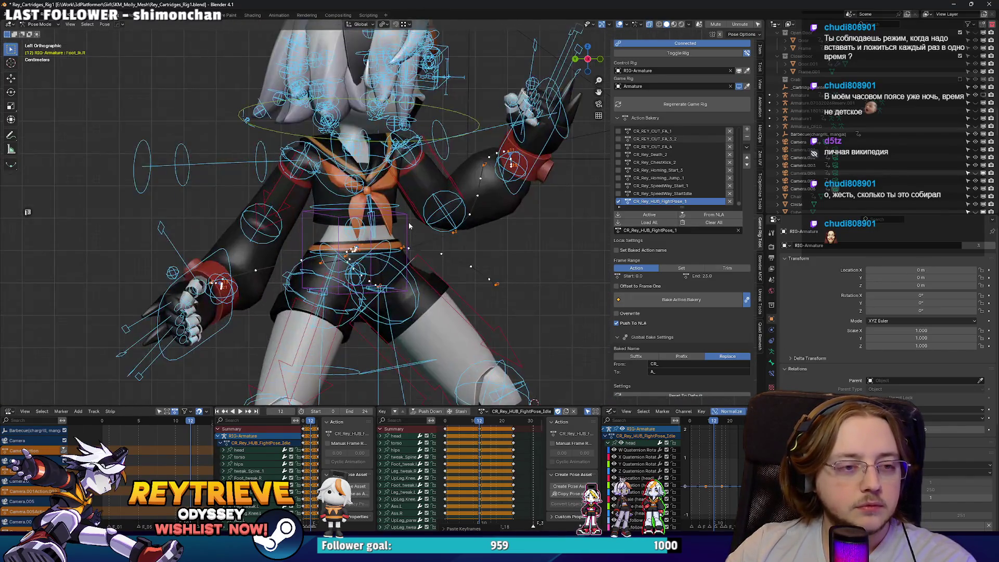
{"action": "left_click", "coordinate": [409, 227]}
{"action": "key", "text": "g"}
{"action": "key", "text": "z"}
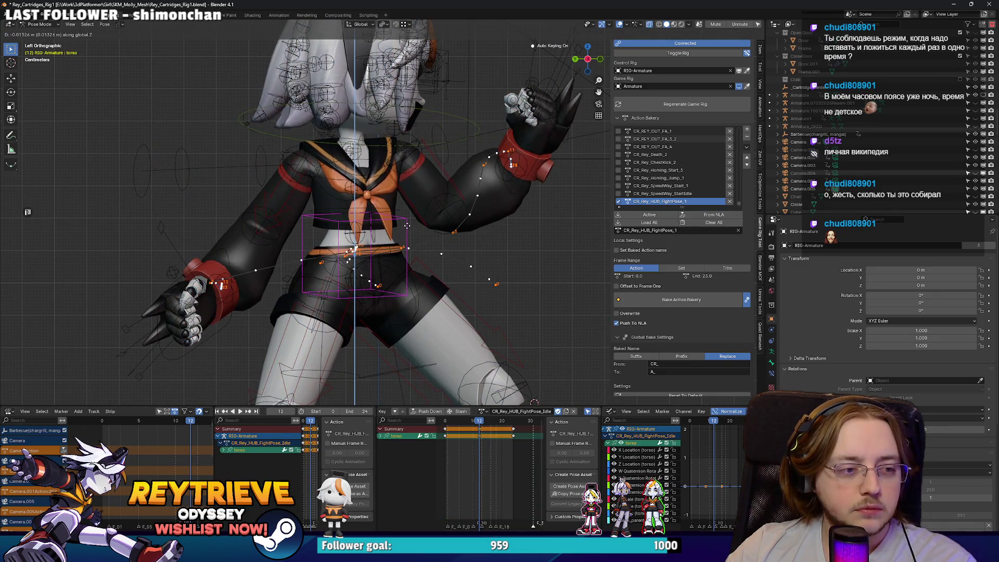
{"action": "left_click", "coordinate": [407, 225]}
Rotate the right hand IK control by -8.56°.
{"action": "mouse_move", "coordinate": [317, 241]}
{"action": "left_mouse_down"}
{"action": "mouse_move", "coordinate": [297, 245]}
{"action": "mouse_move", "coordinate": [295, 208]}
{"action": "left_mouse_up"}
{"action": "left_click", "coordinate": [306, 192]}
{"action": "key", "text": "r"}
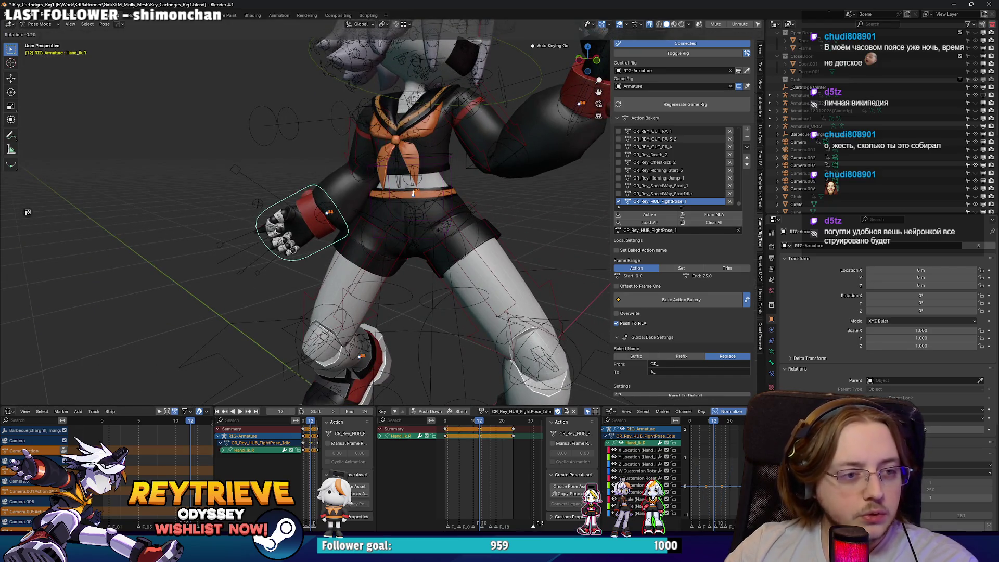
{"action": "left_click", "coordinate": [372, 211]}
{"action": "key", "text": "ctrl+KP_3"}
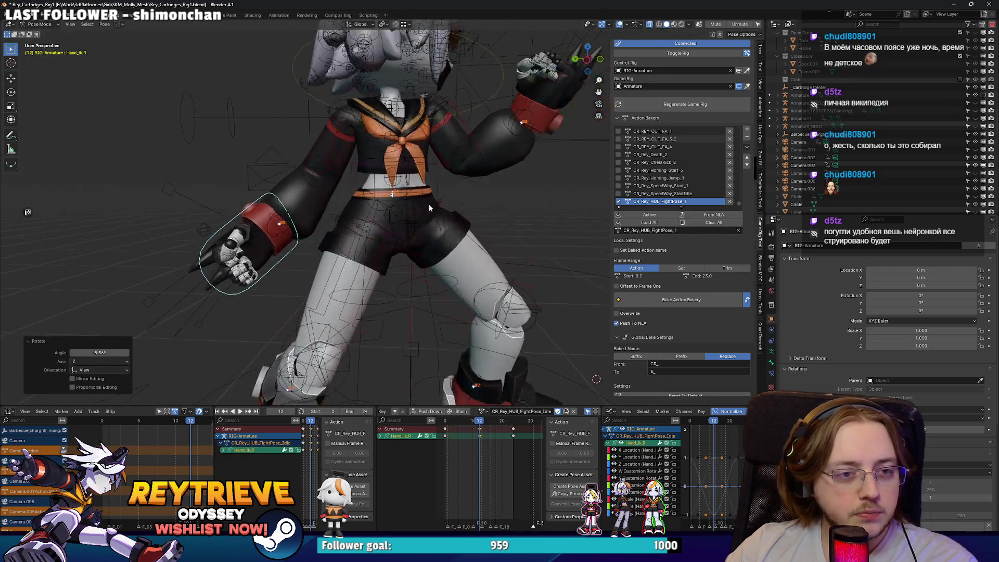
Rotate and reposition the left hand IK control, then reposition the right hand IK.
{"action": "left_click", "coordinate": [533, 182]}
{"action": "key", "text": "r"}
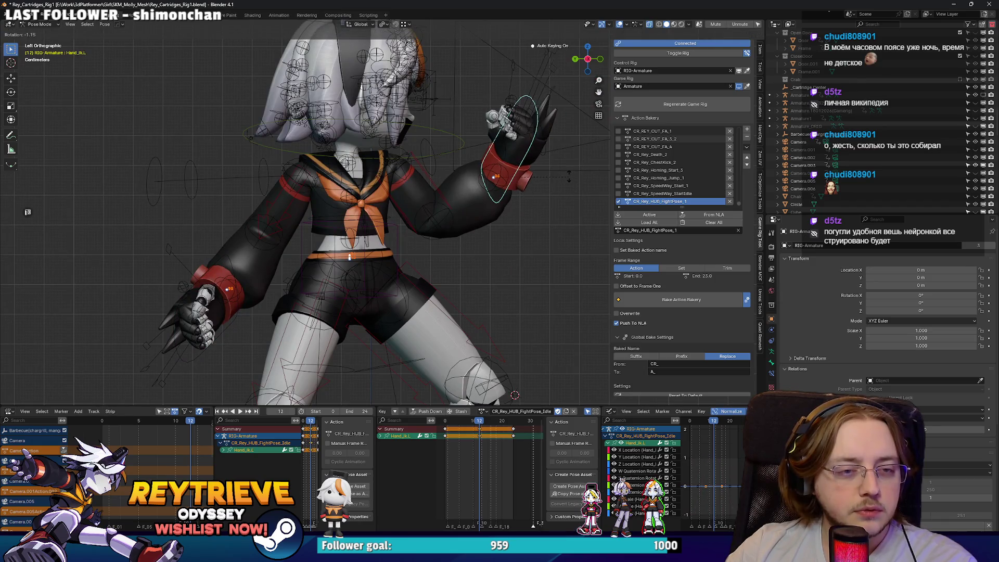
{"action": "left_click", "coordinate": [550, 176]}
{"action": "key", "text": "g"}
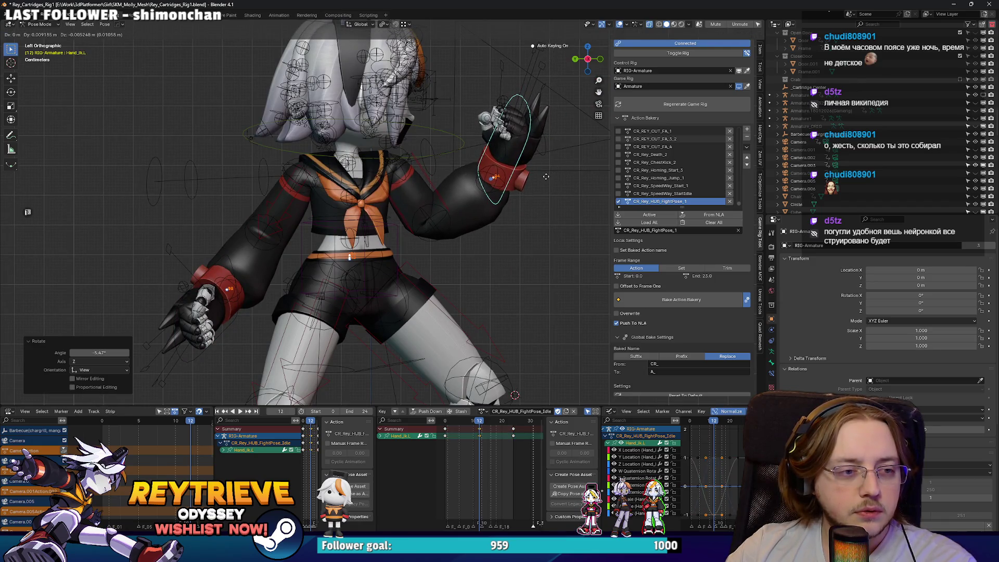
{"action": "left_click", "coordinate": [391, 241]}
{"action": "left_click", "coordinate": [237, 264]}
{"action": "key", "text": "g"}
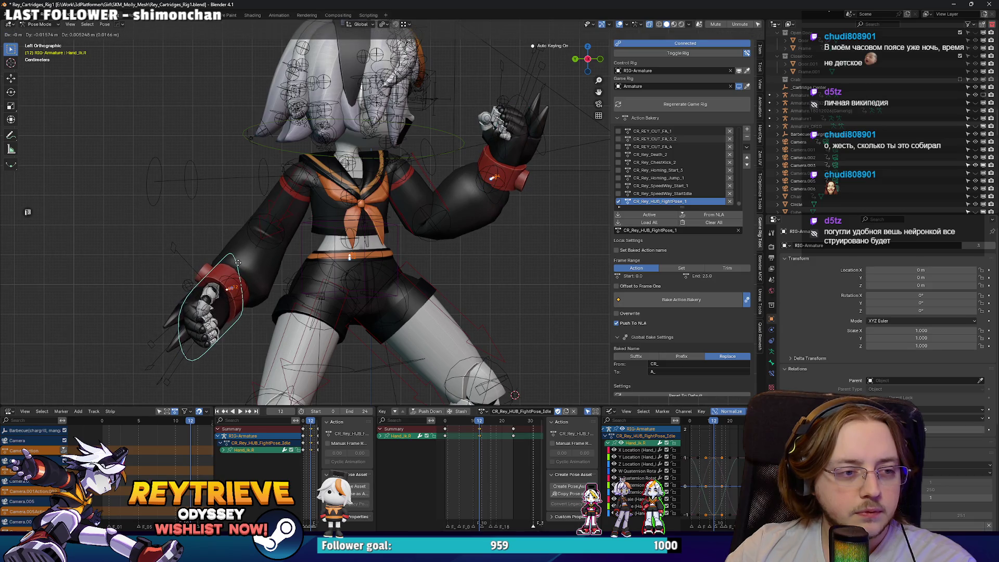
{"action": "left_click", "coordinate": [240, 266]}
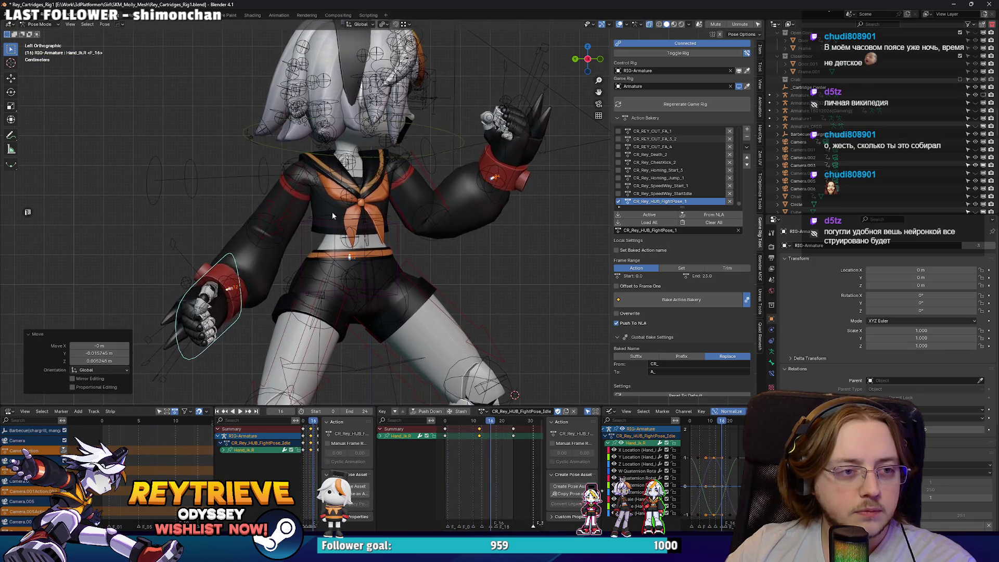
Tilt the head at frame 16, then delete the frame-16 keyframe.
{"action": "key", "text": "Right"}
{"action": "key", "text": "Right"}
{"action": "key", "text": "Right"}
{"action": "left_click", "coordinate": [380, 125]}
{"action": "key", "text": "r"}
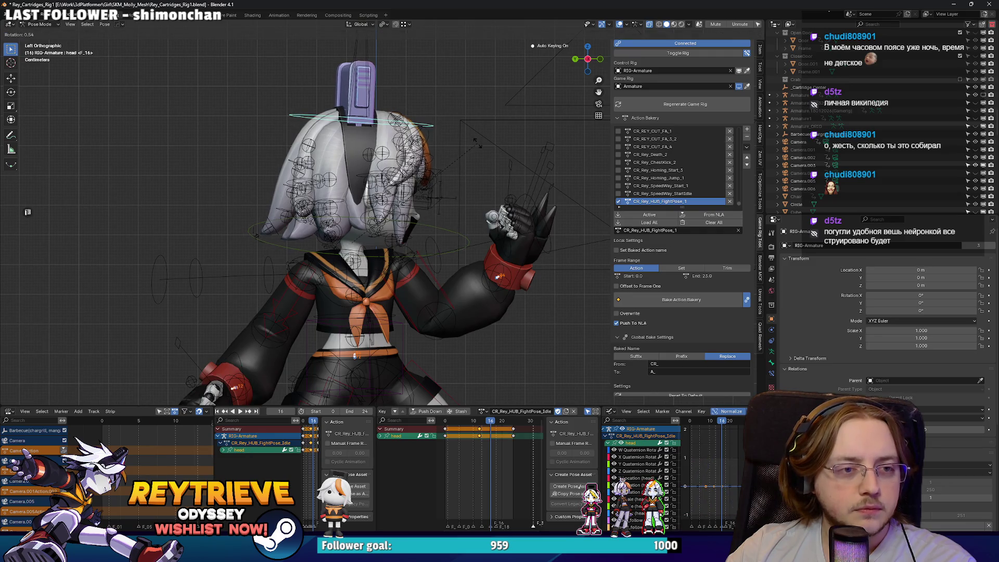
{"action": "left_click", "coordinate": [476, 146]}
{"action": "scroll", "coordinate": [425, 230], "scroll_direction": "down", "scroll_amount": 3}
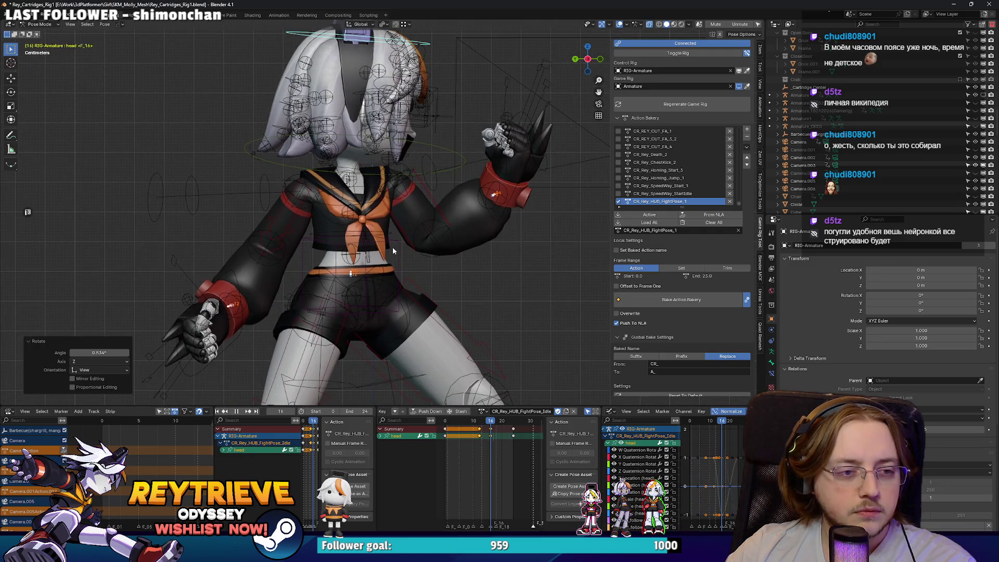
{"action": "key", "text": "space"}
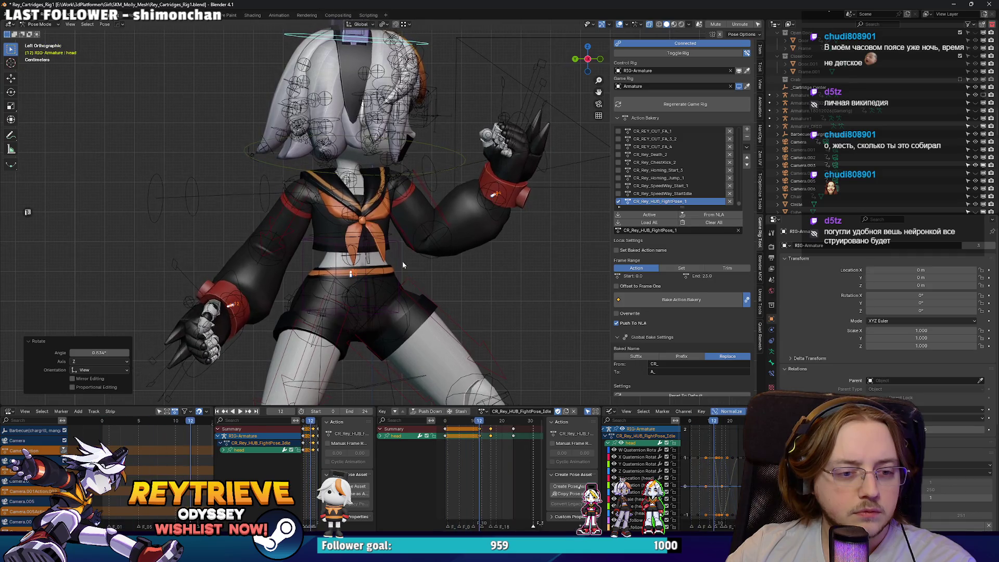
{"action": "key", "text": "Delete"}
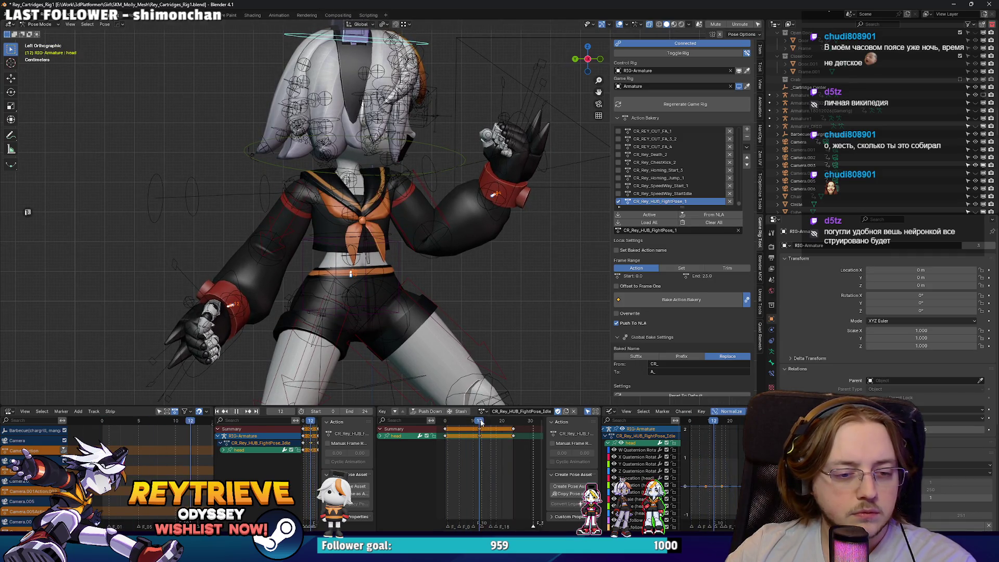
{"action": "scroll", "coordinate": [411, 142], "scroll_direction": "up", "scroll_amount": 2}
Rotate the head 2.77° and the hips 1.41°, then return to frame 0.
{"action": "key", "text": "r"}
{"action": "left_click", "coordinate": [423, 268]}
{"action": "scroll", "coordinate": [411, 271], "scroll_direction": "up", "scroll_amount": 2}
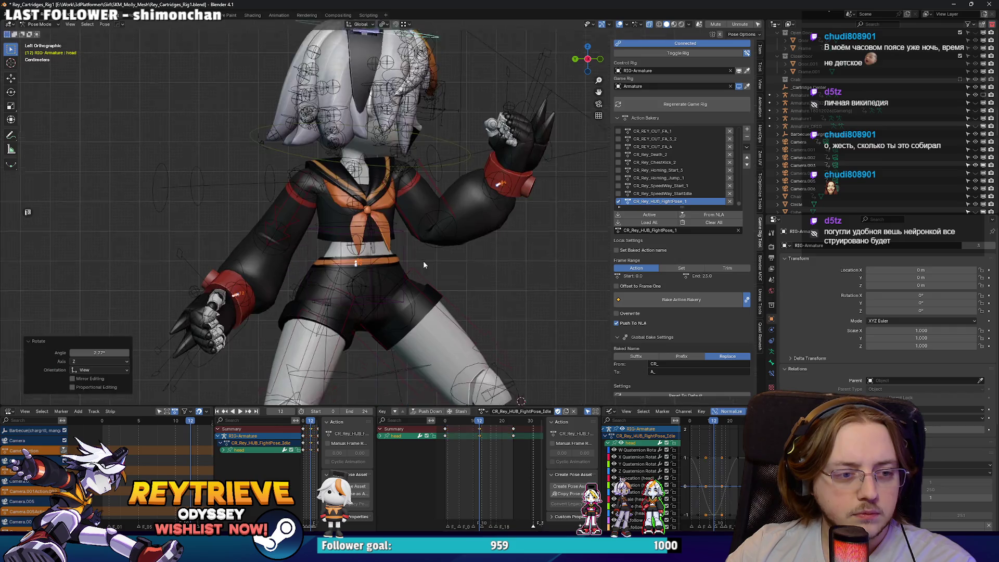
{"action": "left_click", "coordinate": [386, 281]}
{"action": "key", "text": "r"}
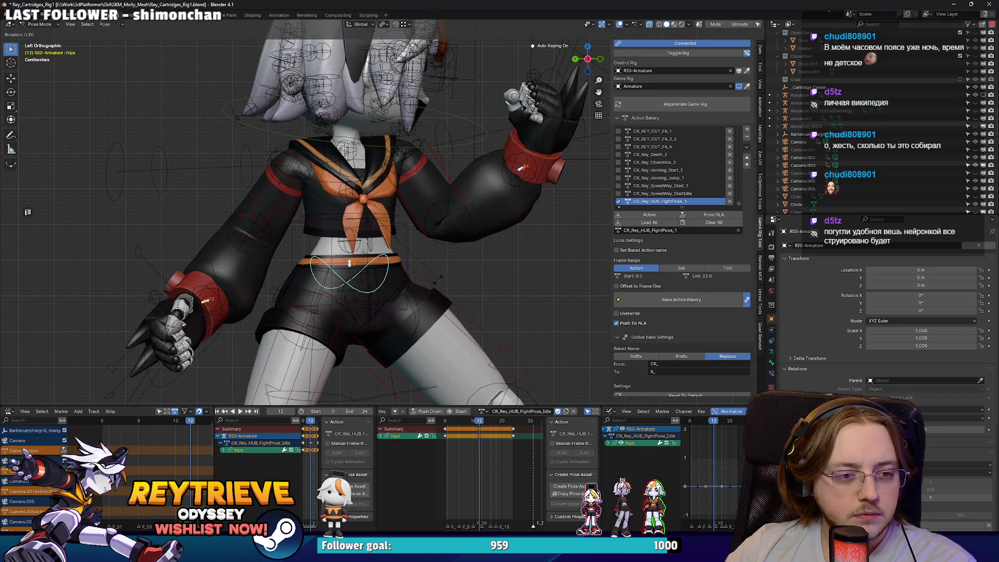
{"action": "left_click", "coordinate": [437, 280]}
{"action": "scroll", "coordinate": [436, 280], "scroll_direction": "down", "scroll_amount": 3}
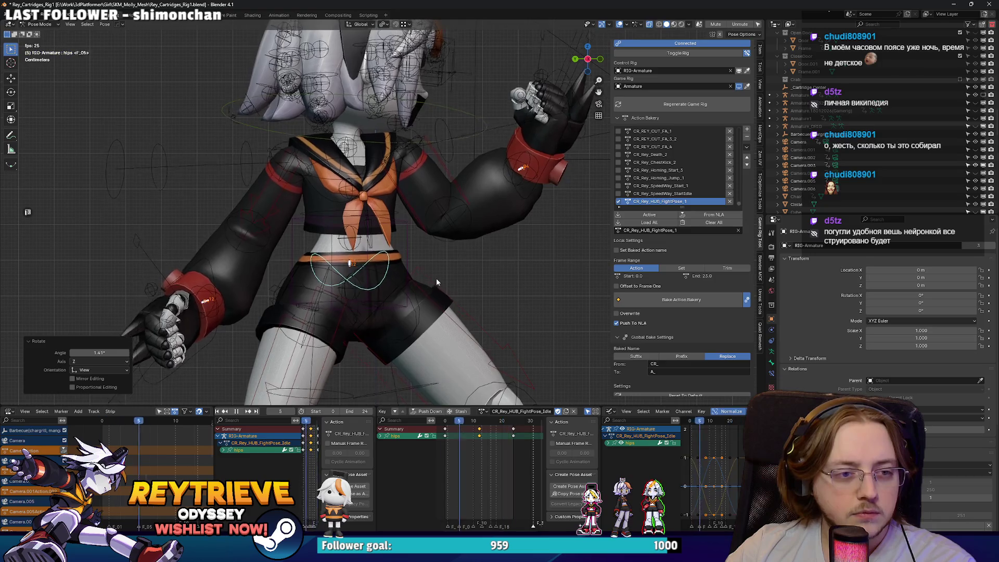
{"action": "key", "text": "shift+Left"}
{"action": "left_click", "coordinate": [486, 181]}
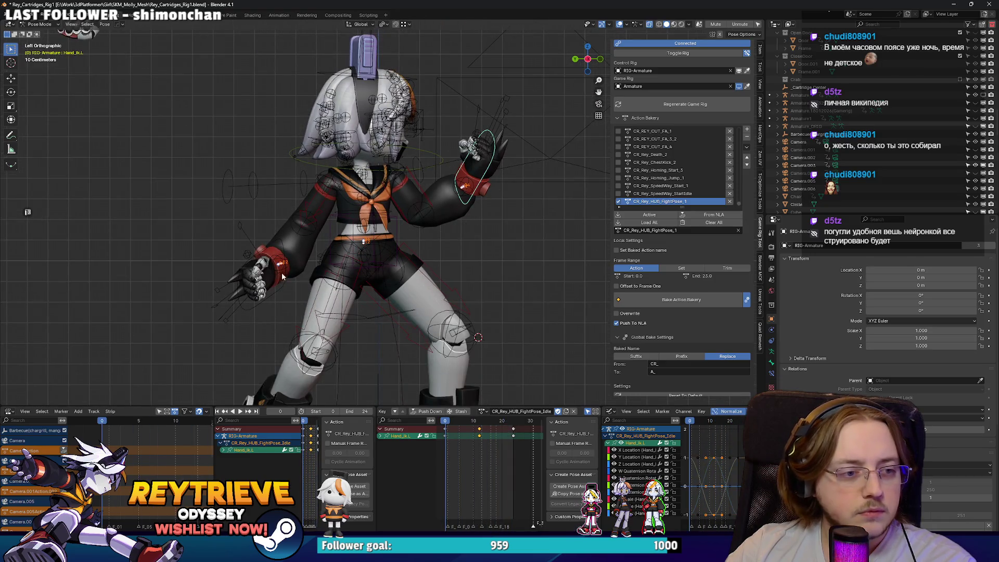
Add a Cycles F-Curve modifier to all the rig's animation curves so the idle loops.
{"action": "left_click", "coordinate": [283, 289], "text": "shift"}
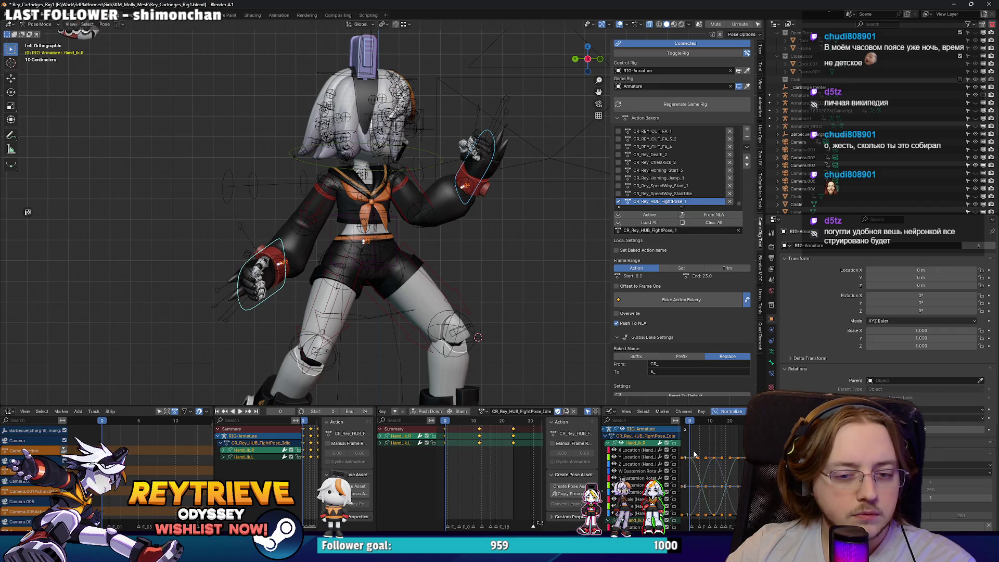
{"action": "key", "text": "a"}
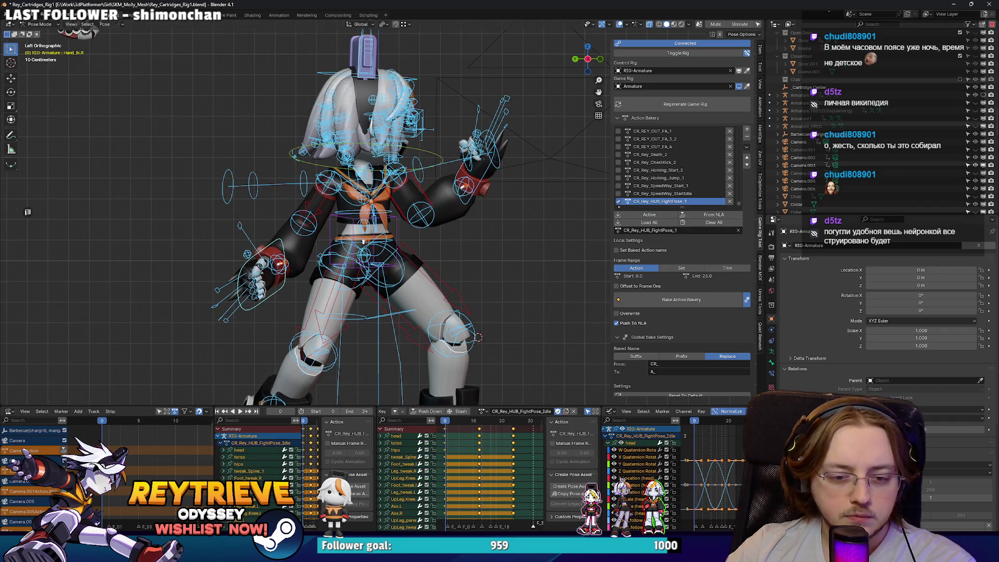
{"action": "key", "text": "ctrl+shift+m"}
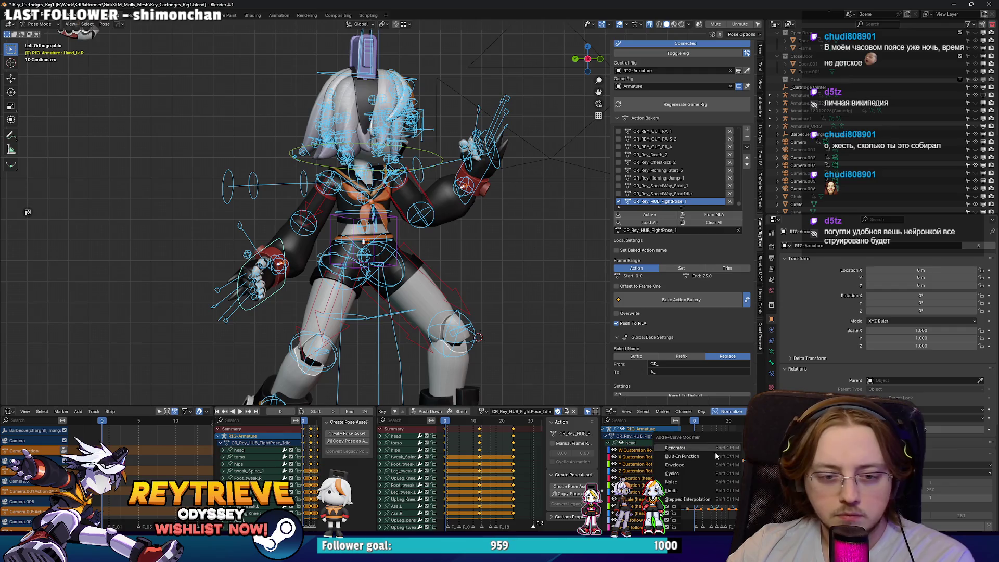
{"action": "left_click", "coordinate": [697, 472]}
{"action": "key", "text": "ctrl+z"}
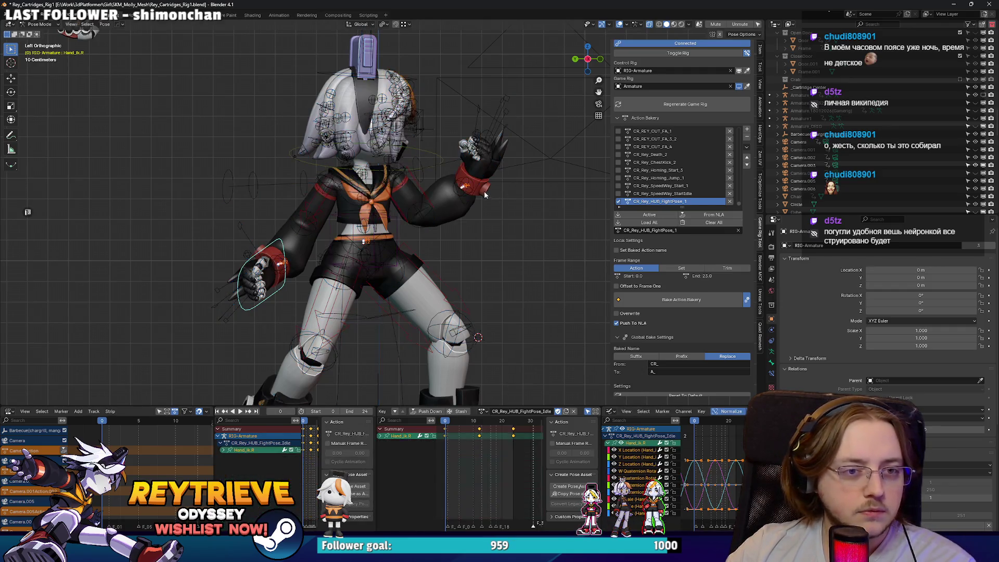
Offset the hand IK keyframes a few frames, previewing and adjusting the timing.
{"action": "key", "text": "g"}
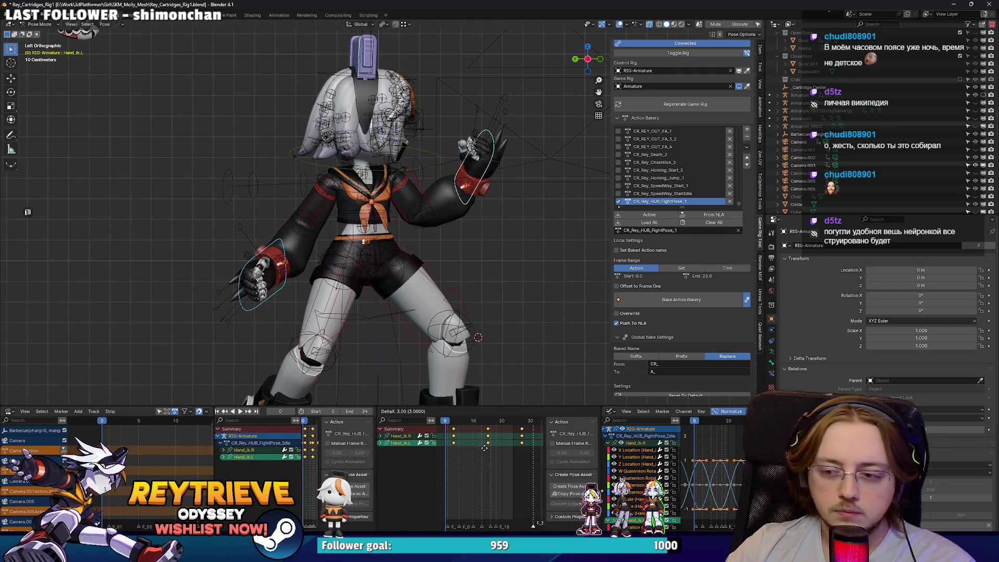
{"action": "left_click", "coordinate": [484, 448]}
{"action": "key", "text": "space"}
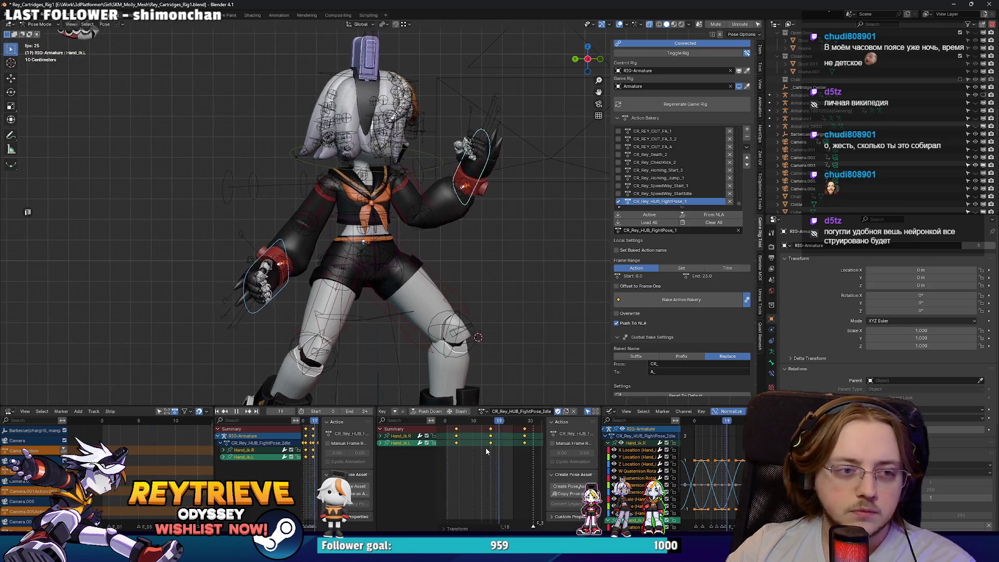
{"action": "key", "text": "g"}
{"action": "left_click", "coordinate": [479, 445]}
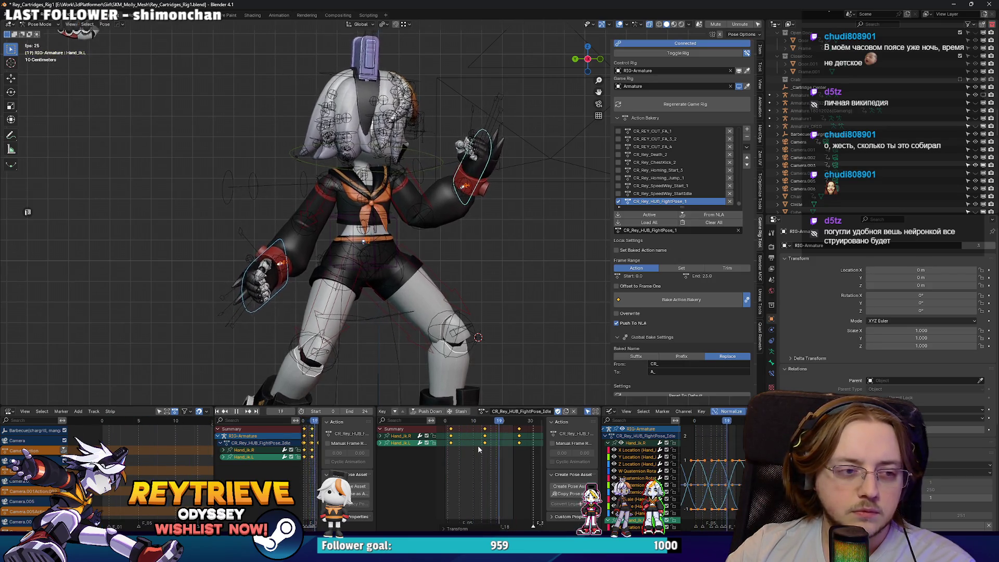
{"action": "key", "text": "space"}
{"action": "key", "text": "g"}
{"action": "left_click", "coordinate": [464, 434]}
{"action": "key", "text": "space"}
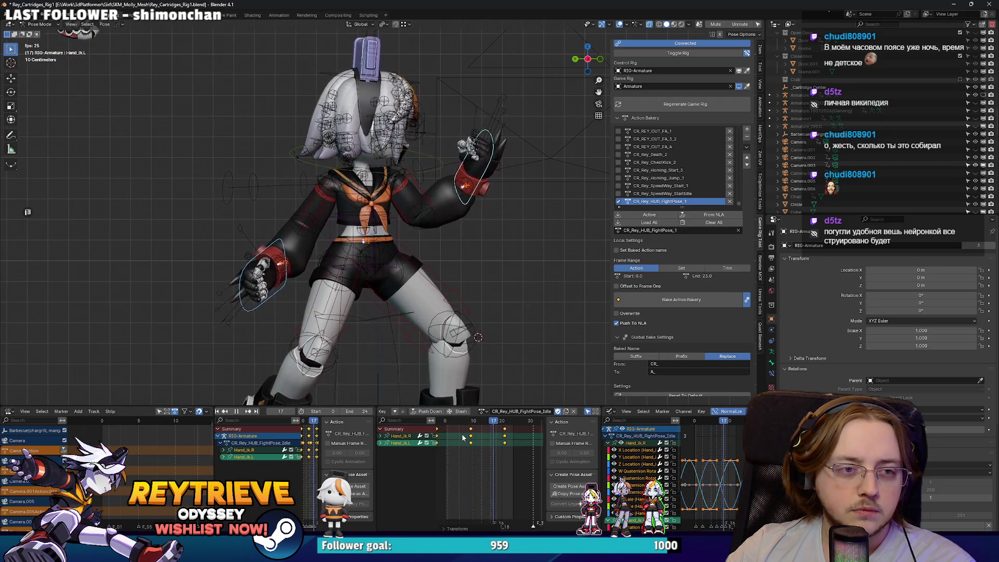
{"action": "key", "text": "space"}
Shift the head keyframes about two frames later and preview the timing.
{"action": "left_click", "coordinate": [385, 83]}
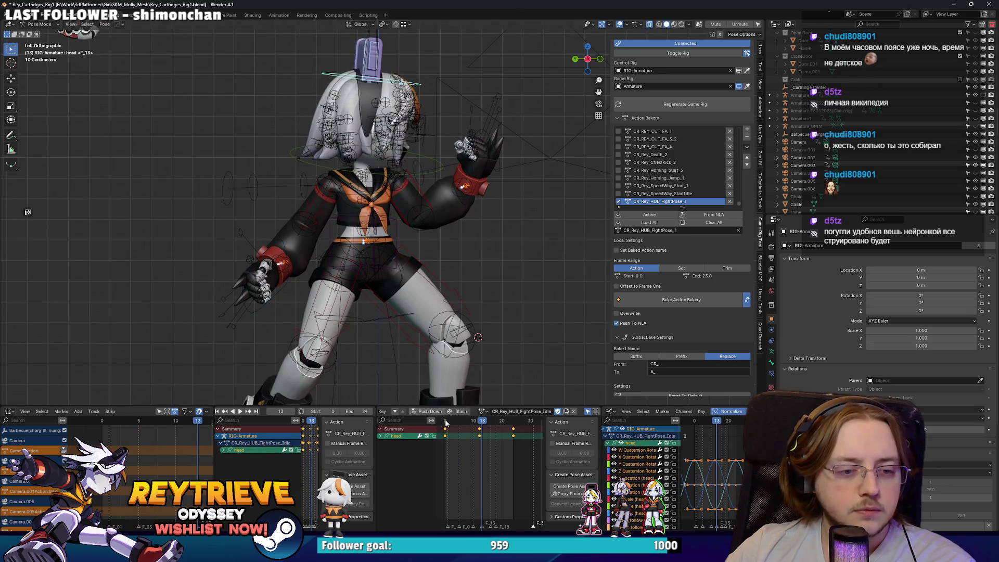
{"action": "key", "text": "g"}
{"action": "left_click", "coordinate": [490, 454]}
{"action": "key", "text": "space"}
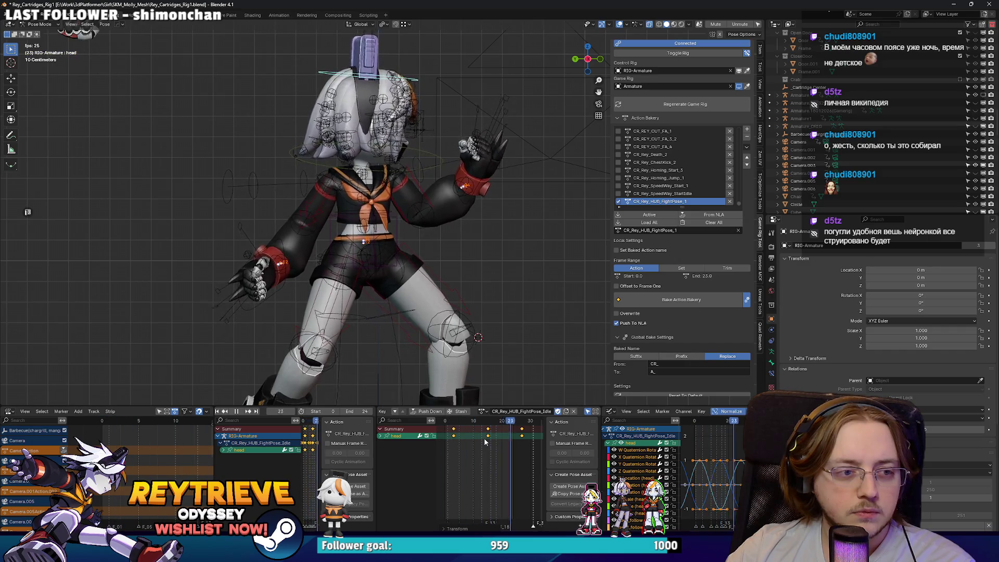
{"action": "key", "text": "space"}
Shift the hips keyframes about two frames later and preview the loop from several angles.
{"action": "scroll", "coordinate": [430, 270], "scroll_direction": "up", "scroll_amount": 2}
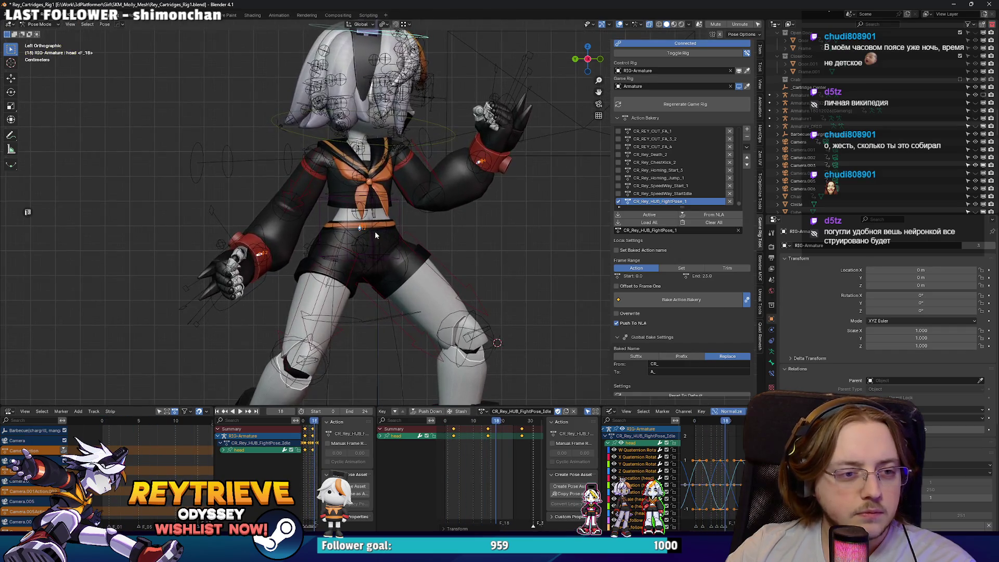
{"action": "left_click", "coordinate": [342, 234]}
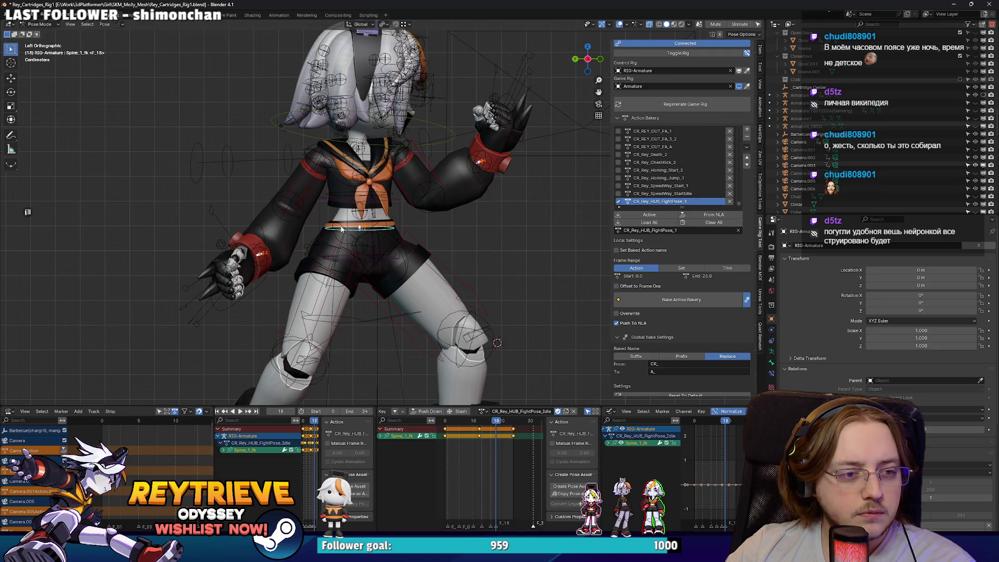
{"action": "key", "text": "g"}
{"action": "left_click", "coordinate": [507, 441]}
{"action": "key", "text": "space"}
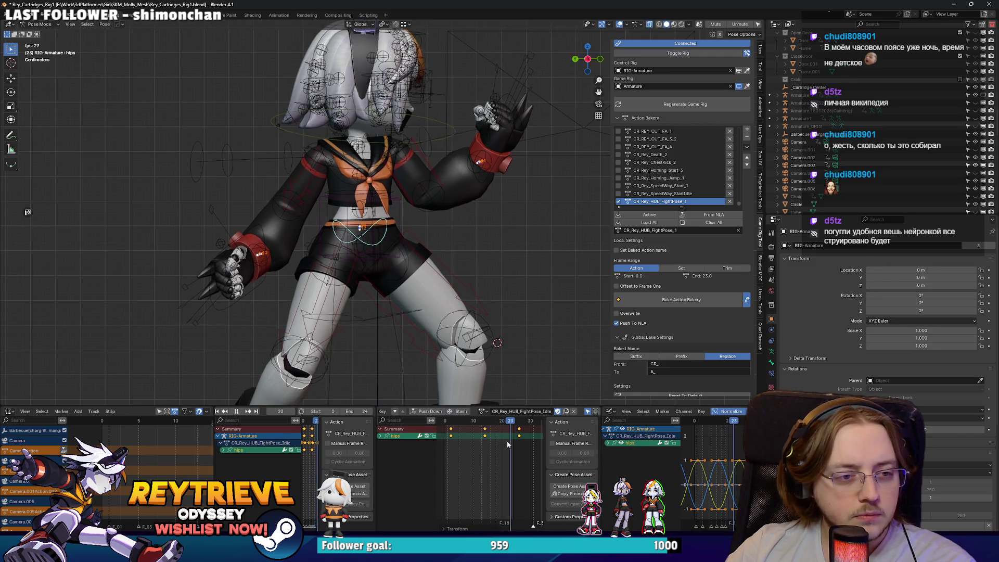
{"action": "key", "text": "KP_4"}
{"action": "key", "text": "KP_4"}
{"action": "key", "text": "KP_4"}
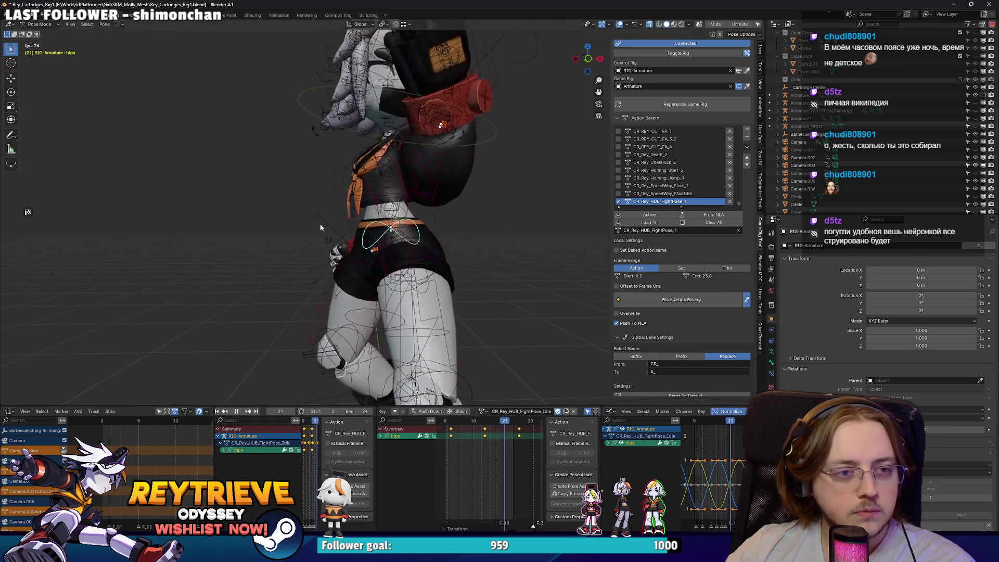
{"action": "key", "text": "KP_4"}
{"action": "key", "text": "KP_4"}
{"action": "key", "text": "KP_4"}
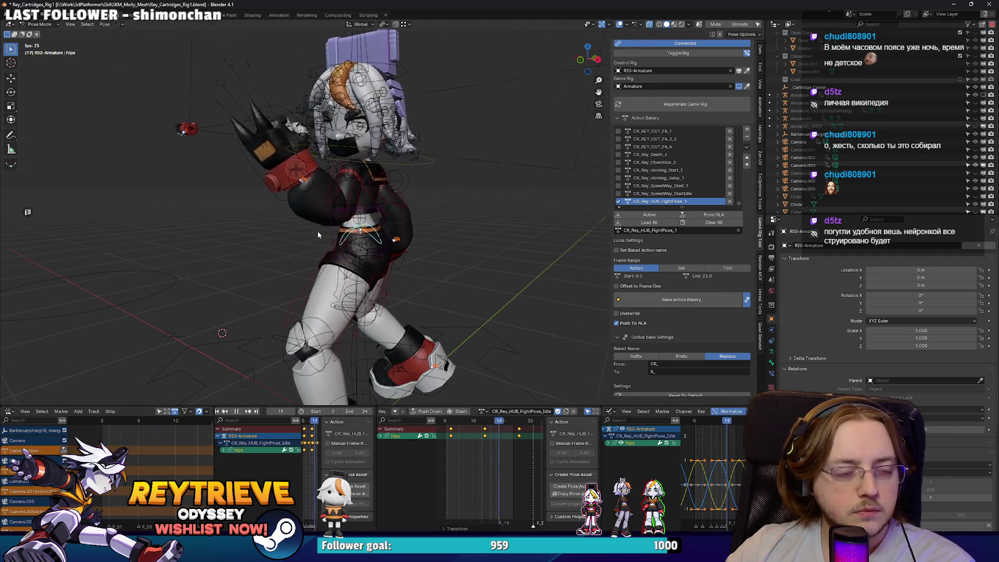
{"action": "key", "text": "ctrl+KP_1"}
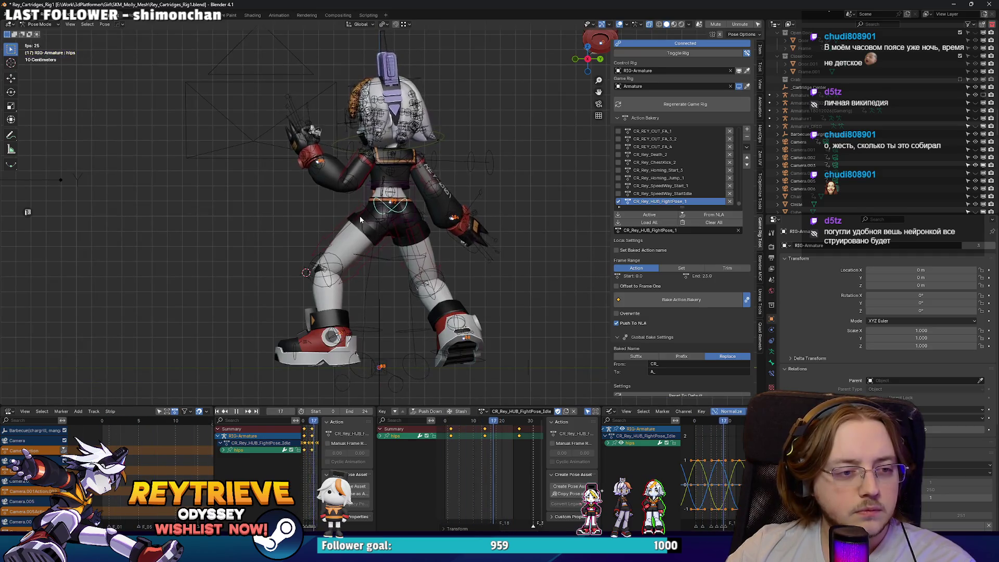
{"action": "scroll", "coordinate": [399, 228], "scroll_direction": "up", "scroll_amount": 2}
{"action": "key", "text": "Escape"}
{"action": "left_click", "coordinate": [497, 261]}
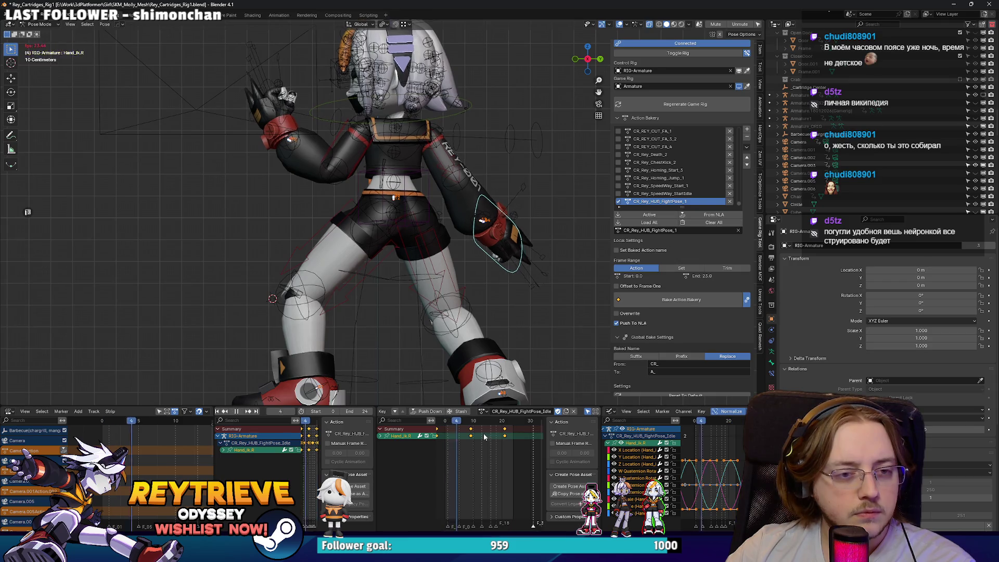
Scale every bone's animation curves vertically to about 0.57 and play the softened idle.
{"action": "key", "text": "a"}
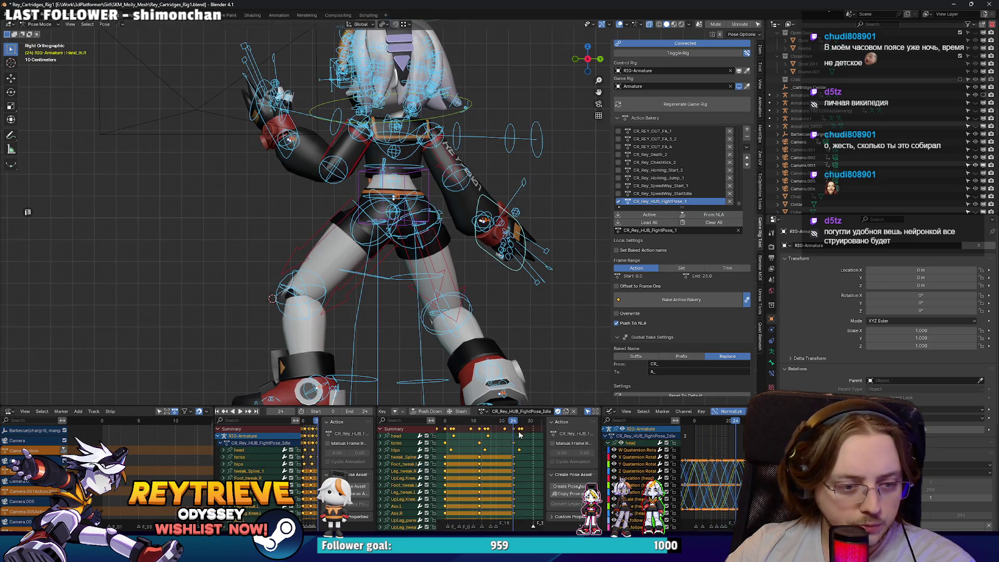
{"action": "scroll", "coordinate": [693, 446], "scroll_direction": "down", "scroll_amount": 2}
{"action": "key", "text": "s"}
{"action": "key", "text": "y"}
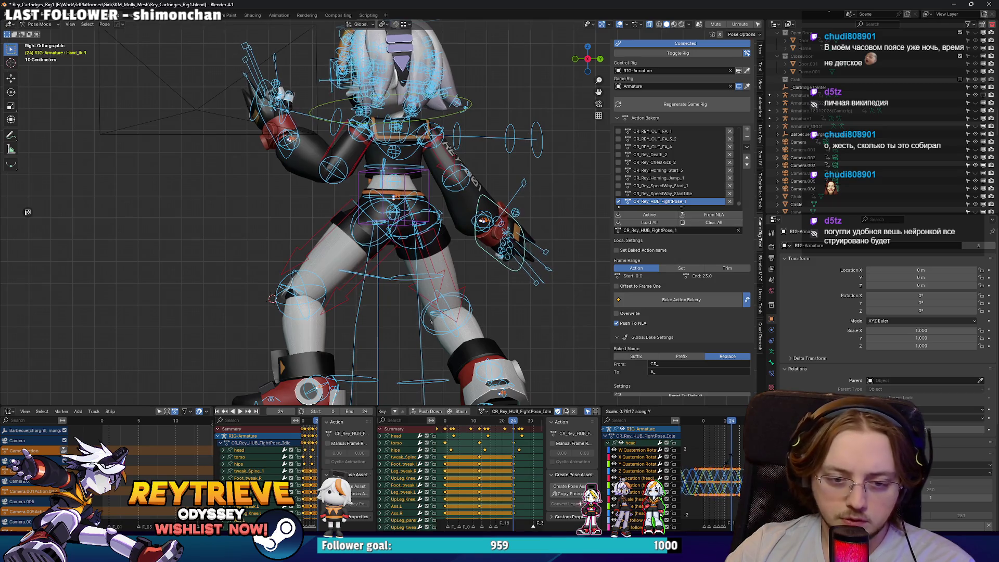
{"action": "left_click", "coordinate": [727, 467]}
{"action": "key", "text": "space"}
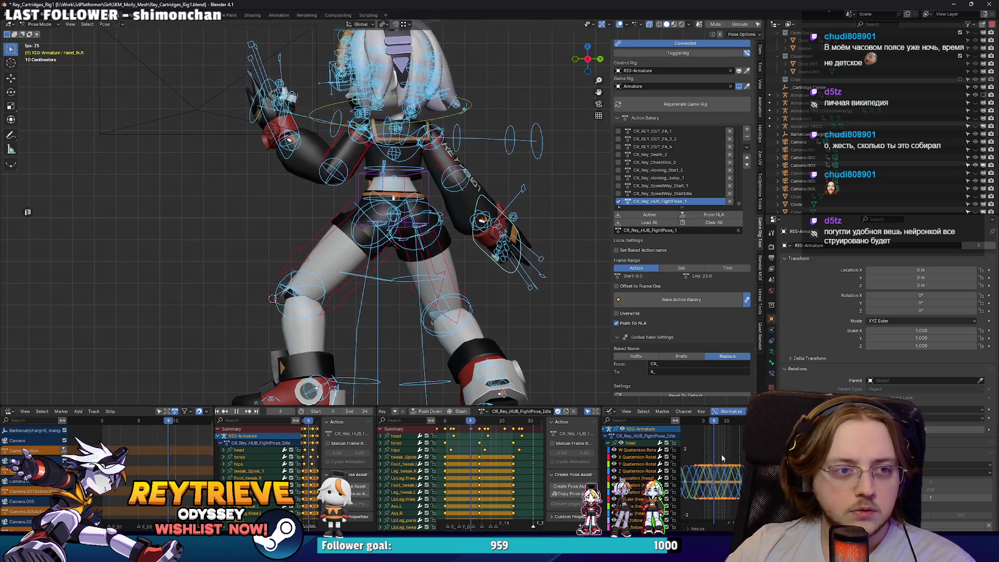
Review the softened idle from other angles, stop playback, and select HairControl_All.
{"action": "mouse_move", "coordinate": [430, 217]}
{"action": "left_mouse_down"}
{"action": "mouse_move", "coordinate": [500, 232]}
{"action": "mouse_move", "coordinate": [470, 242]}
{"action": "mouse_move", "coordinate": [428, 236]}
{"action": "left_mouse_up"}
{"action": "key", "text": "alt+a"}
{"action": "scroll", "coordinate": [432, 236], "scroll_direction": "down", "scroll_amount": 2}
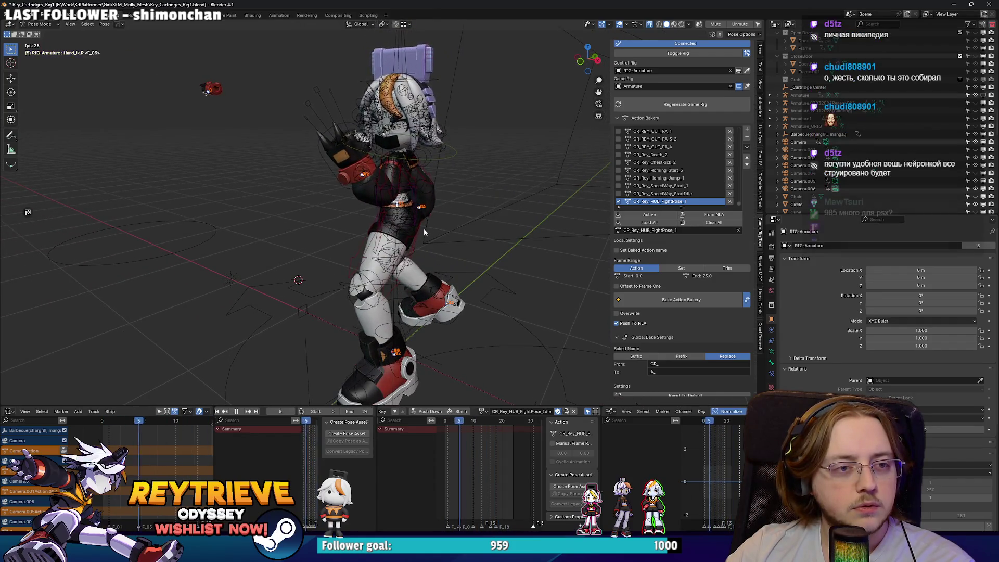
{"action": "scroll", "coordinate": [484, 235], "scroll_direction": "up", "scroll_amount": 3}
{"action": "key", "text": "space"}
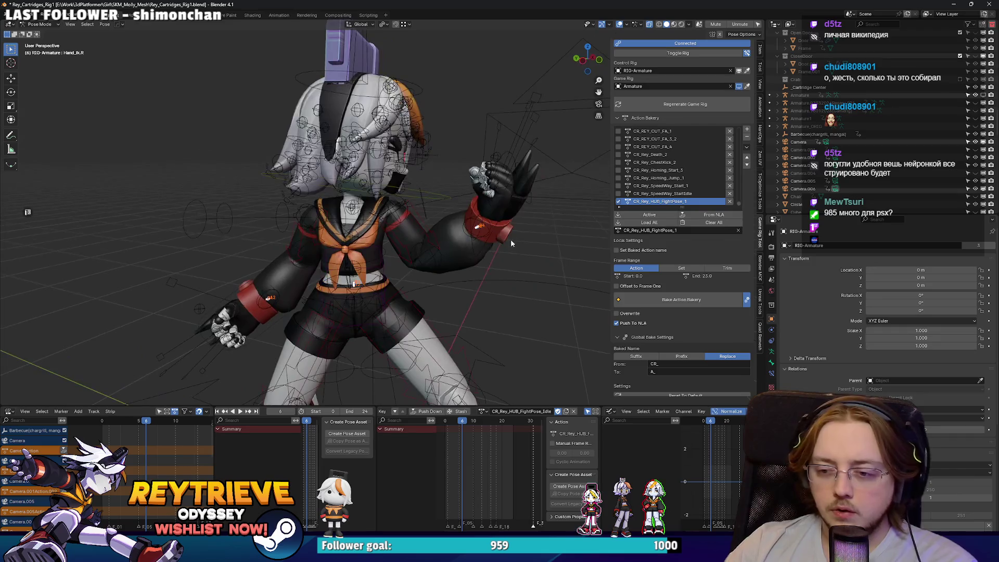
{"action": "left_click_drag", "start_coordinate": [510, 239], "coordinate": [556, 252]}
{"action": "scroll", "coordinate": [521, 228], "scroll_direction": "up", "scroll_amount": 3}
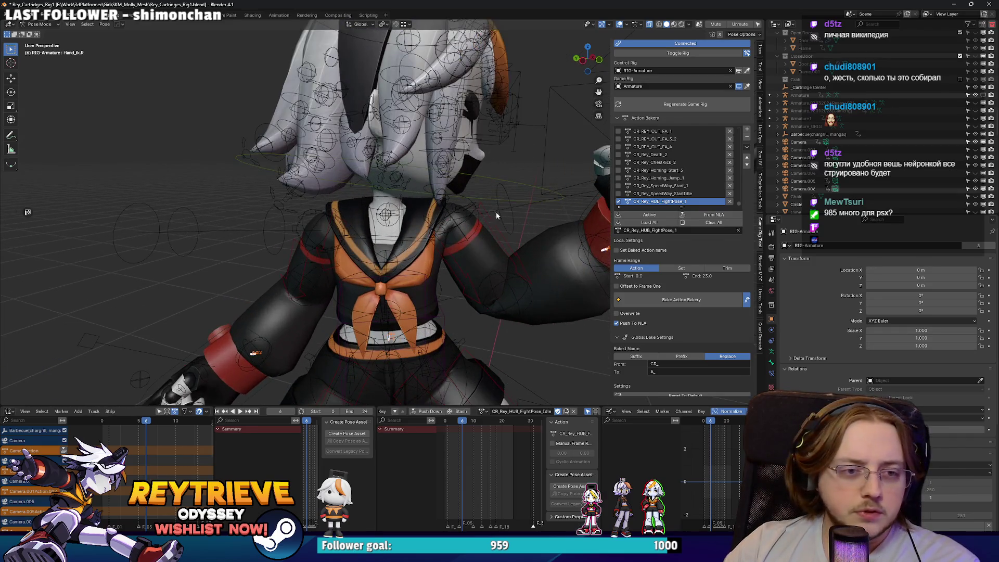
{"action": "left_click", "coordinate": [532, 192]}
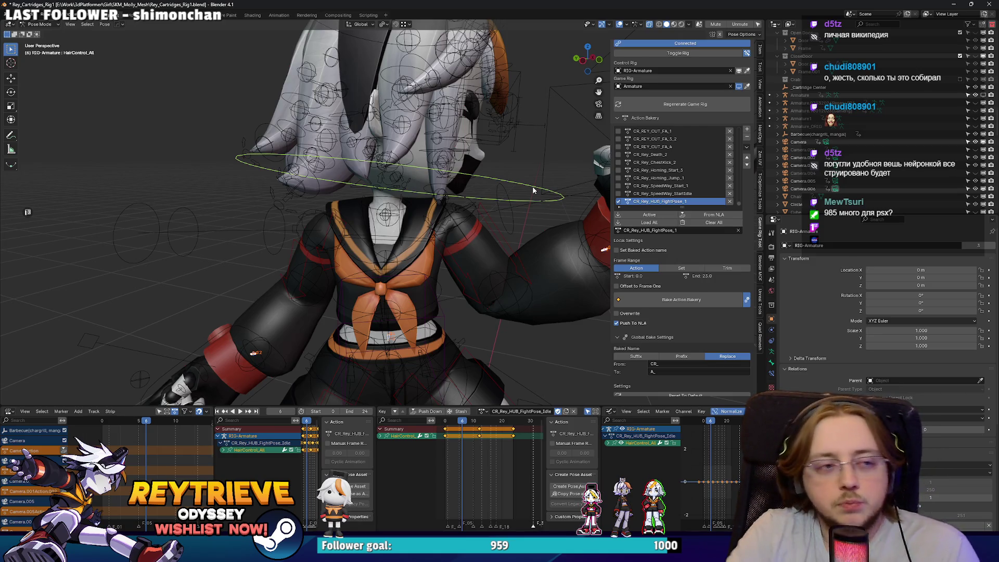
Select the SM_Rey_WithGloves body mesh and toggle it into mesh editing and back.
{"action": "left_click", "coordinate": [282, 155]}
{"action": "key", "text": "Tab"}
{"action": "right_click", "coordinate": [474, 147]}
{"action": "left_click", "coordinate": [458, 166]}
{"action": "scroll", "coordinate": [363, 173], "scroll_direction": "down", "scroll_amount": 2}
{"action": "key", "text": "Tab"}
Return the character mesh to Object Mode and view it straight from the left side.
{"action": "left_click_drag", "start_coordinate": [364, 174], "coordinate": [397, 196]}
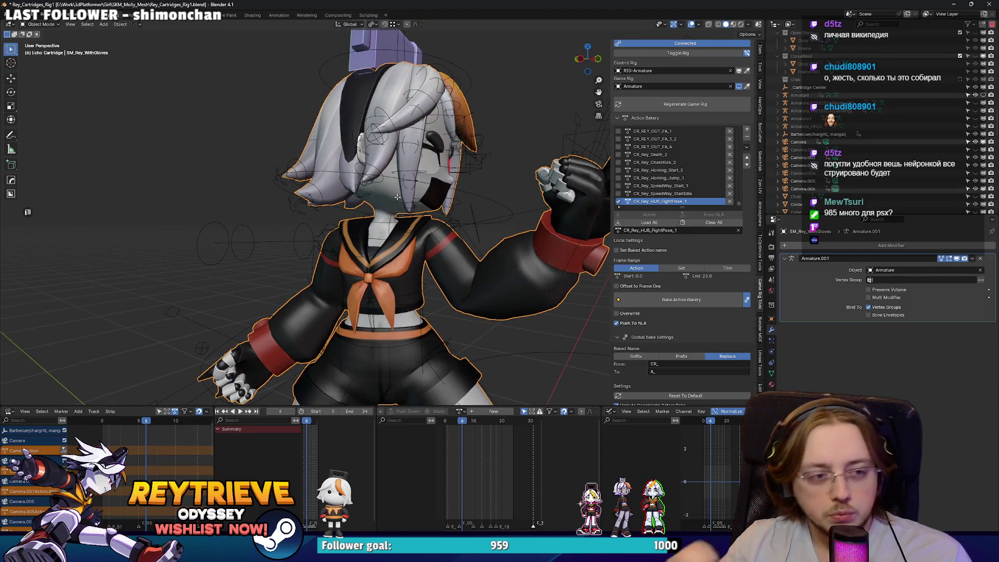
{"action": "key", "text": "Tab"}
{"action": "key", "text": "Tab"}
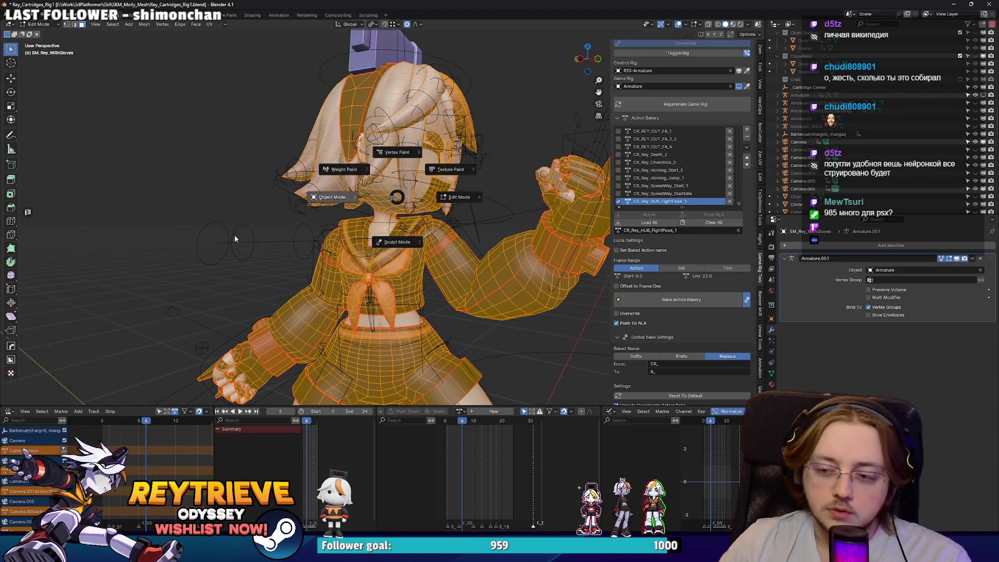
{"action": "scroll", "coordinate": [388, 195], "scroll_direction": "up", "scroll_amount": 4}
{"action": "mouse_move", "coordinate": [385, 195]}
{"action": "left_mouse_down"}
{"action": "mouse_move", "coordinate": [375, 198]}
{"action": "mouse_move", "coordinate": [403, 200]}
{"action": "mouse_move", "coordinate": [383, 225]}
{"action": "left_mouse_up"}
{"action": "scroll", "coordinate": [385, 224], "scroll_direction": "up", "scroll_amount": 3}
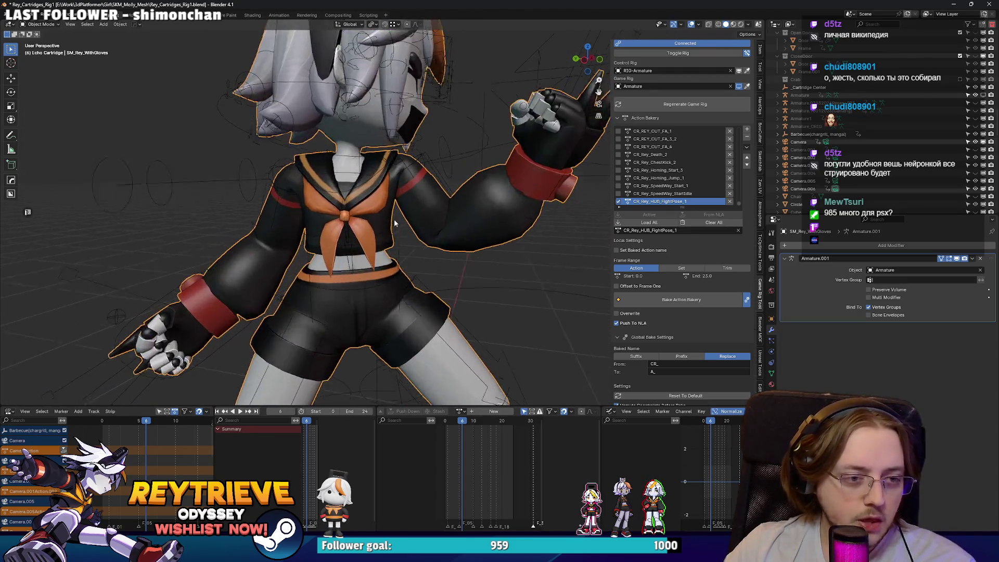
{"action": "key", "text": "ctrl+KP_3"}
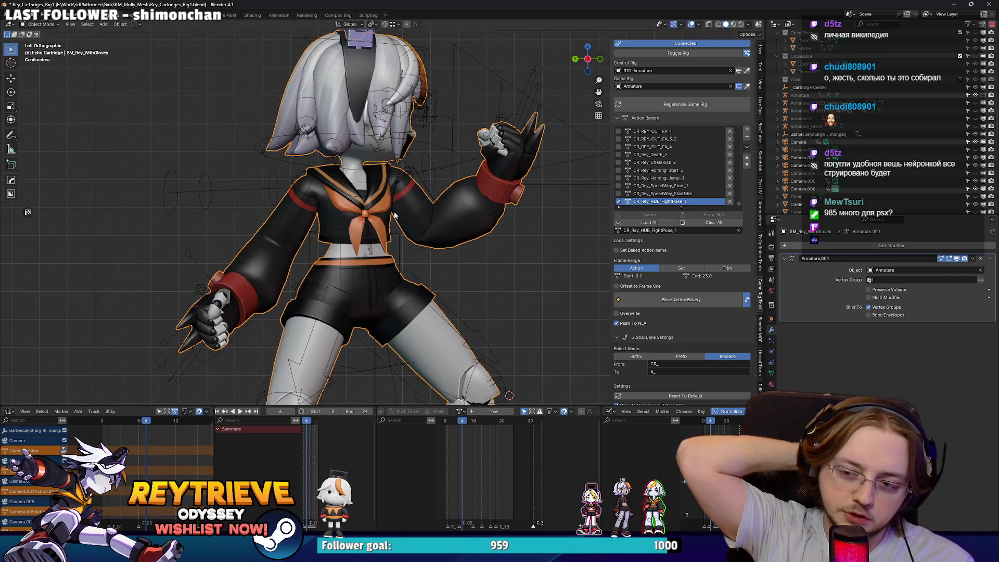
Play the finished fight-stance idle while orbiting around Rey, then switch to the chat image.
{"action": "key", "text": "space"}
{"action": "left_click_drag", "start_coordinate": [394, 215], "coordinate": [342, 217]}
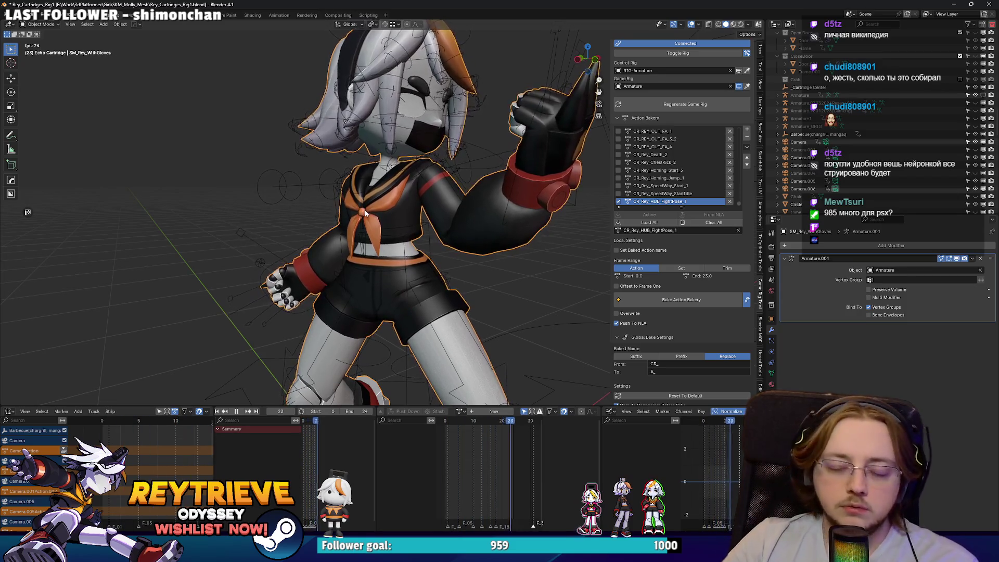
{"action": "mouse_move", "coordinate": [377, 213]}
{"action": "left_mouse_down"}
{"action": "mouse_move", "coordinate": [298, 213]}
{"action": "mouse_move", "coordinate": [342, 215]}
{"action": "mouse_move", "coordinate": [361, 237]}
{"action": "mouse_move", "coordinate": [345, 214]}
{"action": "left_mouse_up"}
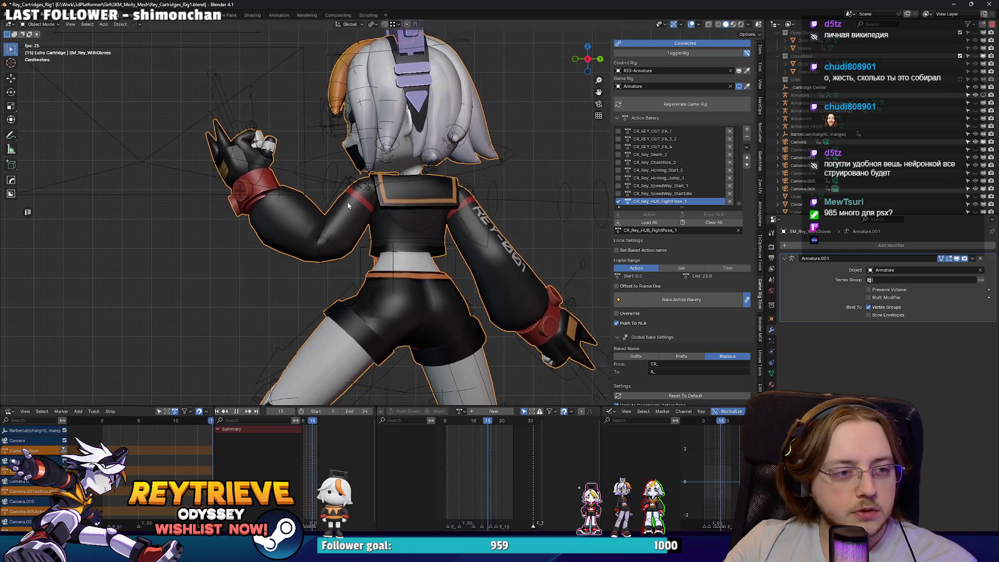
{"action": "left_click_drag", "start_coordinate": [348, 199], "coordinate": [466, 253]}
{"action": "key", "text": "space"}
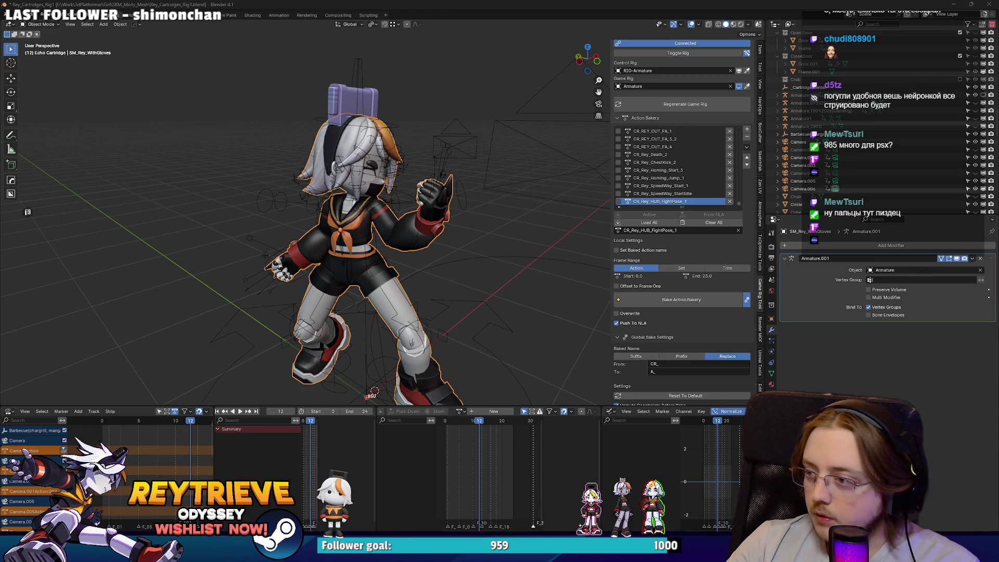
{"action": "key", "text": "alt+Tab"}
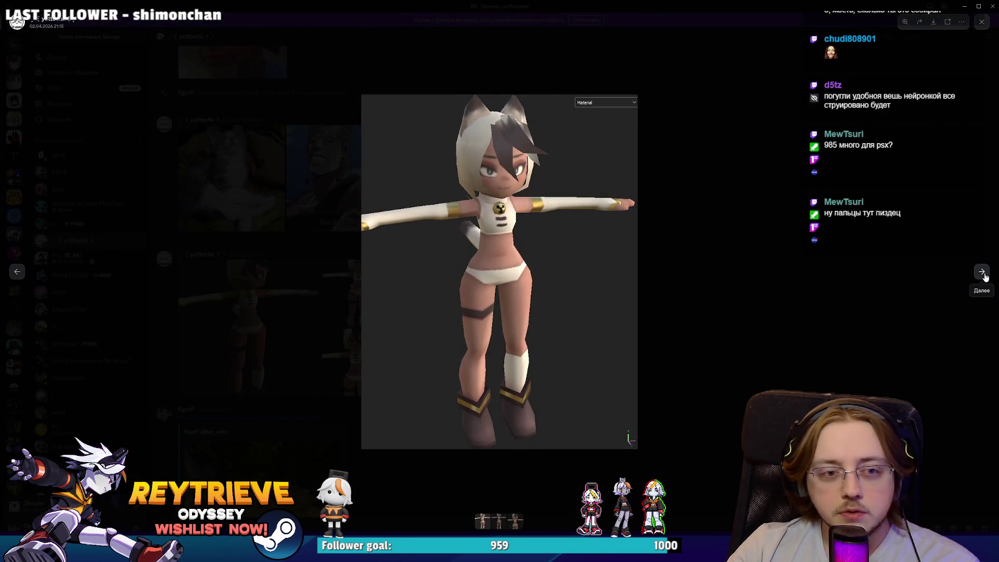
Browse the white-haired character renders, zoom into one, then close it and return to Blender.
{"action": "left_click", "coordinate": [981, 272]}
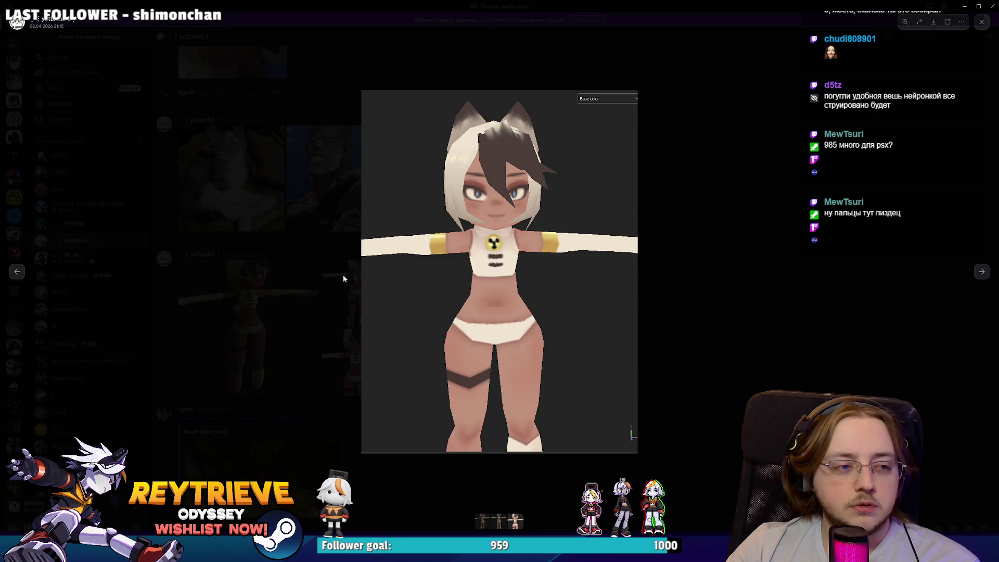
{"action": "left_click", "coordinate": [342, 279]}
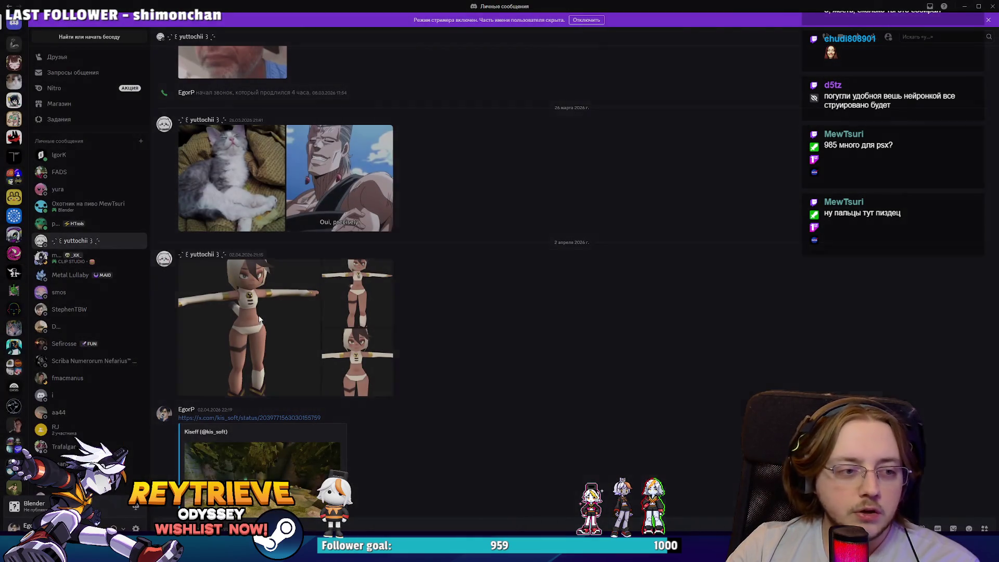
{"action": "left_click", "coordinate": [273, 315]}
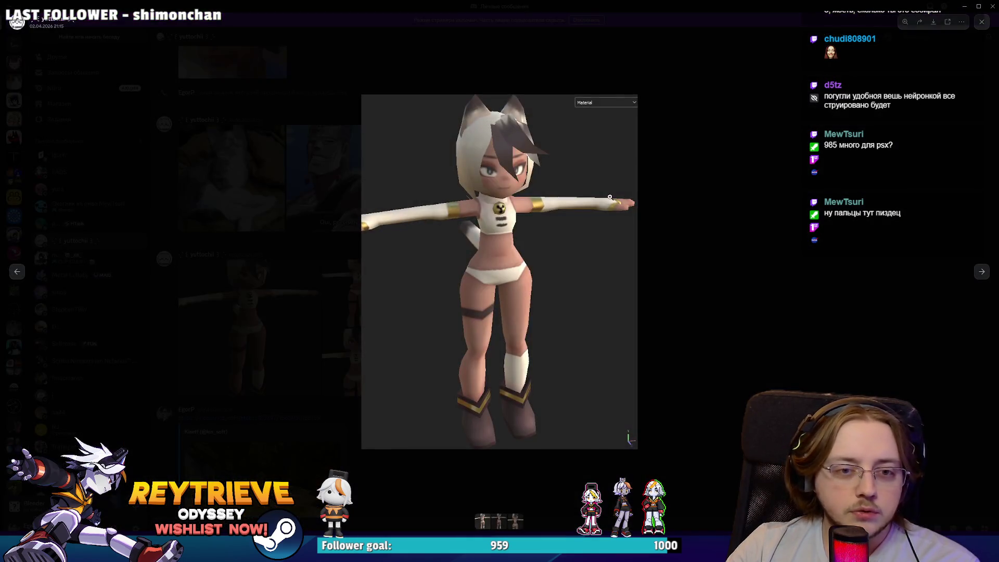
{"action": "left_click", "coordinate": [610, 196]}
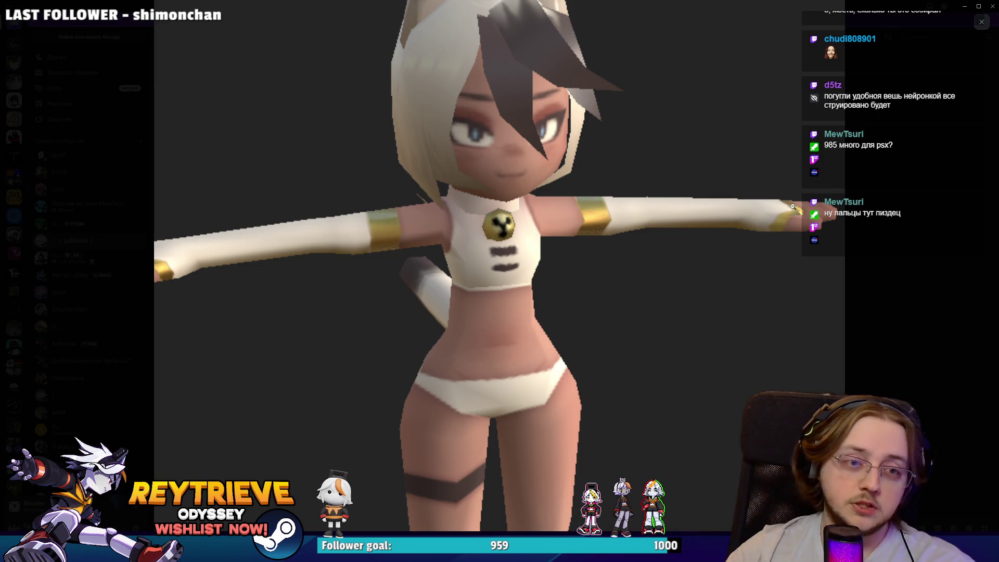
{"action": "key", "text": "Escape"}
{"action": "key", "text": "alt+Tab"}
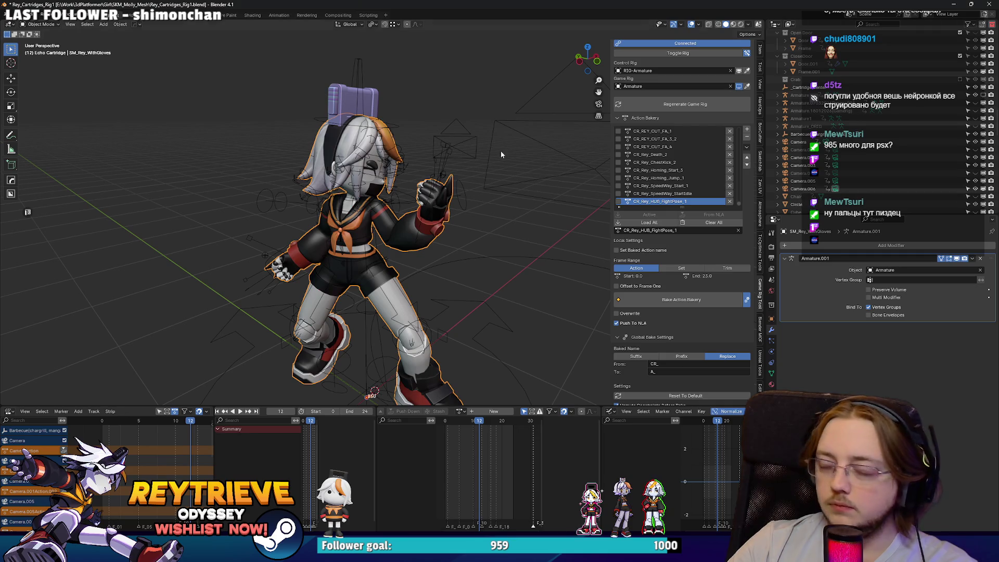
Add the CR_Rey_HUB_FightPose_Idle action to the Action Bakery list.
{"action": "scroll", "coordinate": [397, 192], "scroll_direction": "up", "scroll_amount": 3}
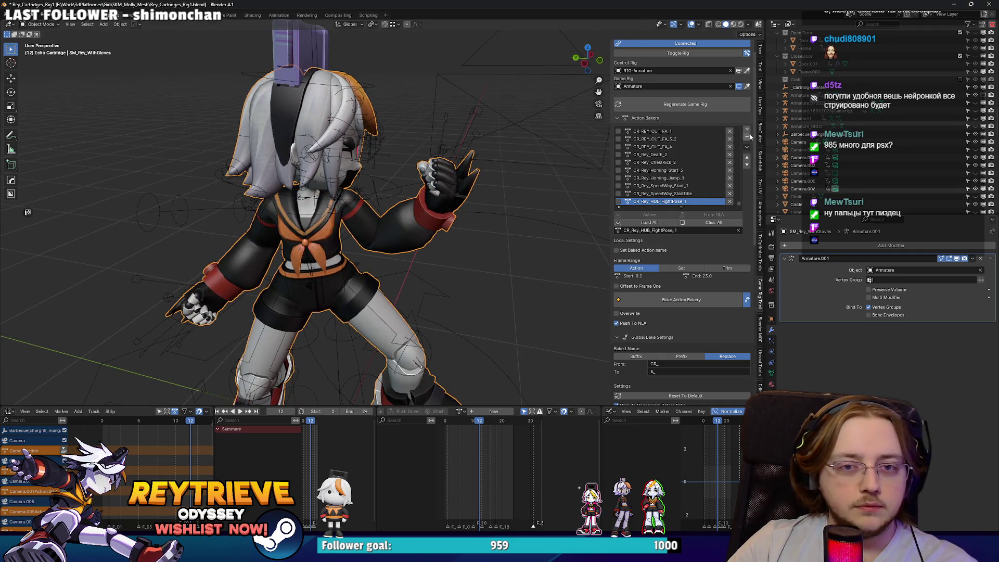
{"action": "left_click", "coordinate": [747, 130]}
{"action": "left_click", "coordinate": [806, 127]}
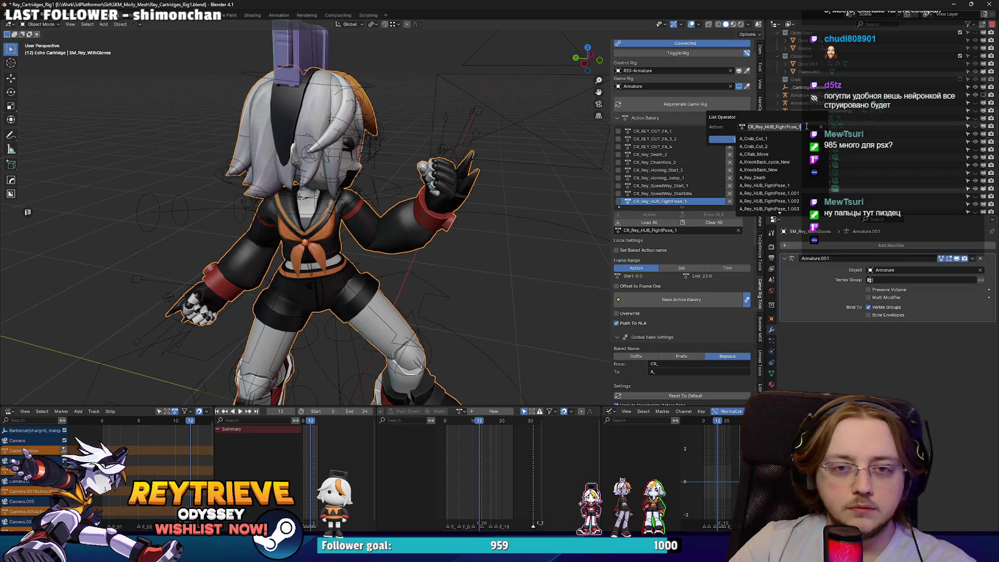
{"action": "key", "text": "BackSpace"}
{"action": "left_click", "coordinate": [769, 146]}
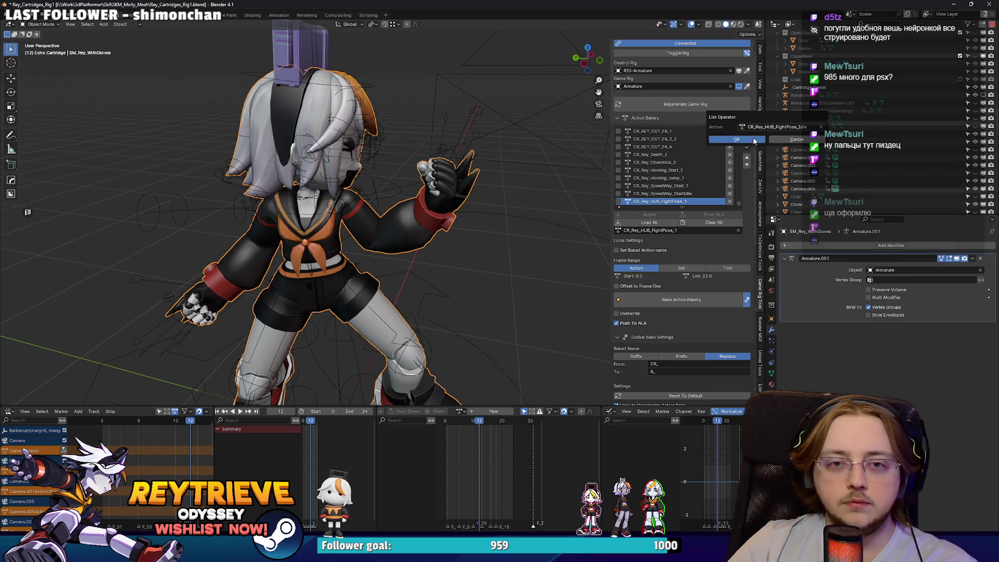
{"action": "left_click", "coordinate": [723, 140]}
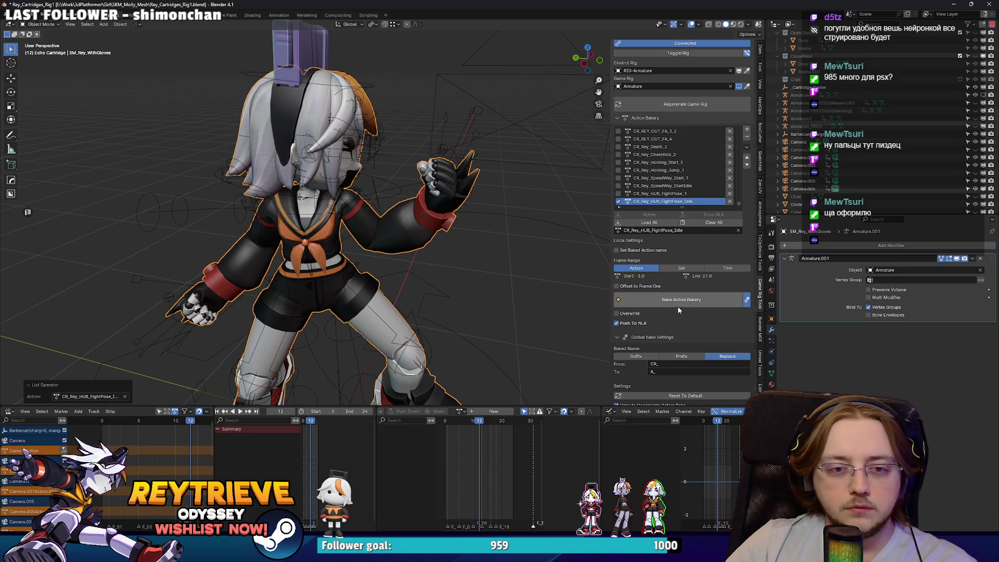
Set a custom frame range ending at 24 and bake the idle onto the game armature.
{"action": "left_click", "coordinate": [682, 268]}
{"action": "left_click", "coordinate": [703, 278]}
{"action": "type", "text": "24"}
{"action": "key", "text": "Return"}
{"action": "left_click", "coordinate": [708, 299]}
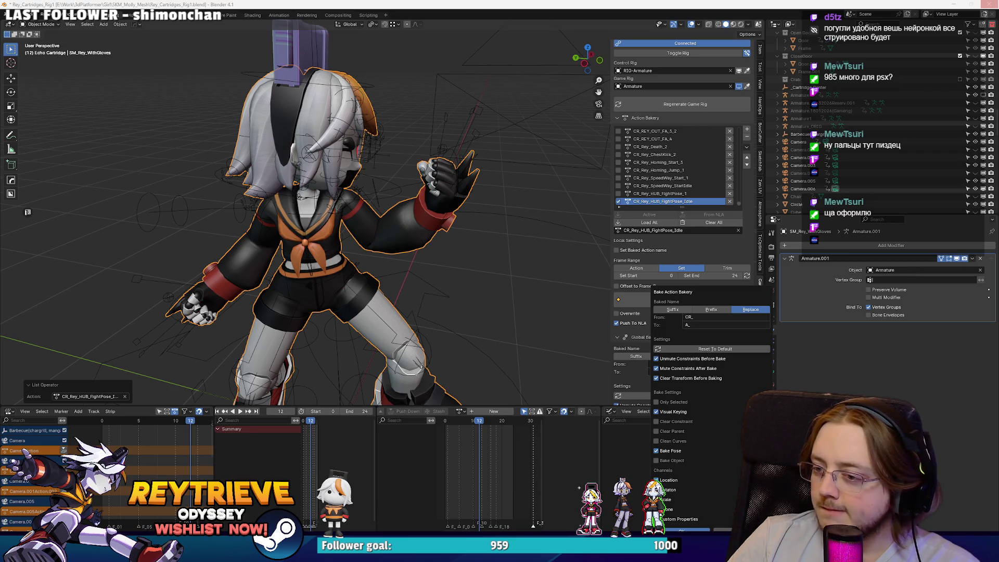
{"action": "key", "text": "Return"}
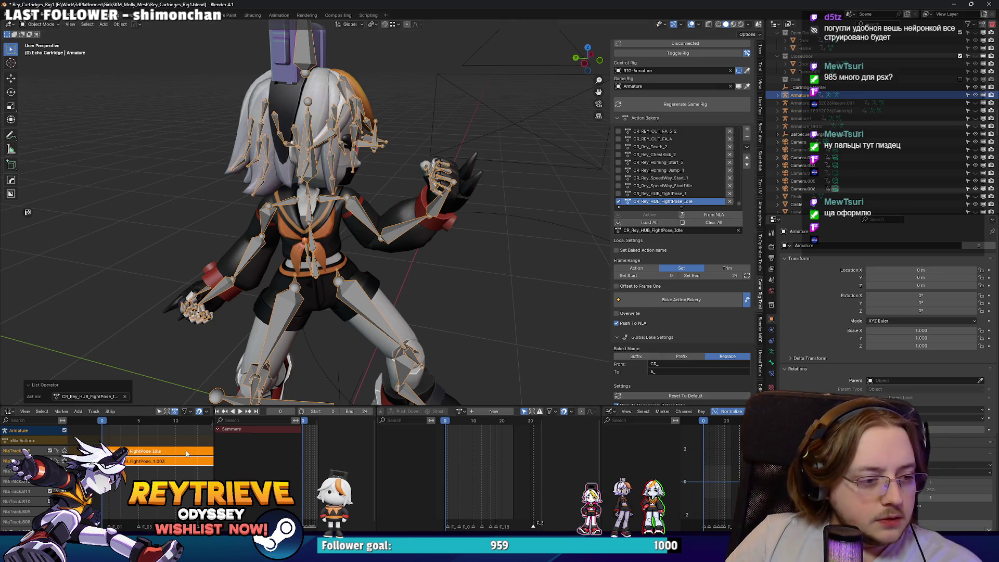
Export the baked armature animation as A_Rey_HUB_FightPose_IDLE.fbx in the existing fight-pose folder.
{"action": "key", "text": "q"}
{"action": "left_click", "coordinate": [398, 296]}
{"action": "left_click", "coordinate": [411, 137]}
{"action": "left_click", "coordinate": [408, 462]}
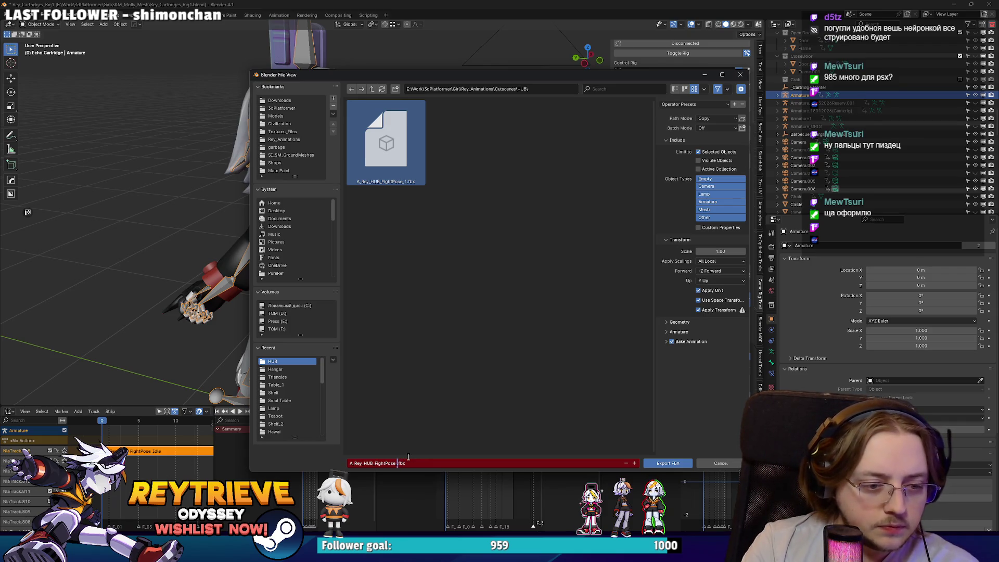
{"action": "type", "text": "IDLE"}
{"action": "key", "text": "Return"}
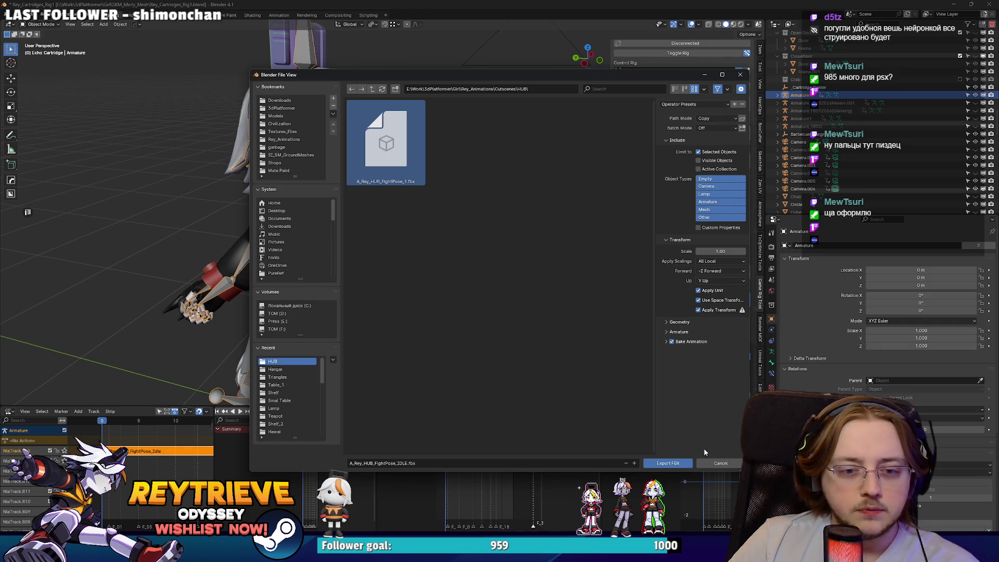
{"action": "left_click", "coordinate": [668, 463]}
{"action": "key", "text": "alt+Tab"}
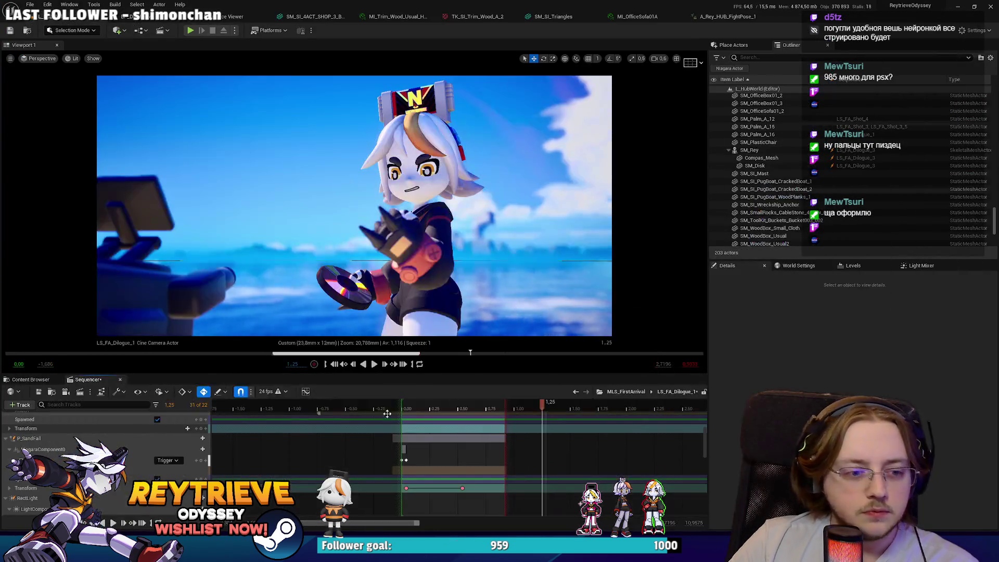
Import the idle FBX into the HUB content folder using the SKT_Rey skeleton.
{"action": "left_click", "coordinate": [31, 379]}
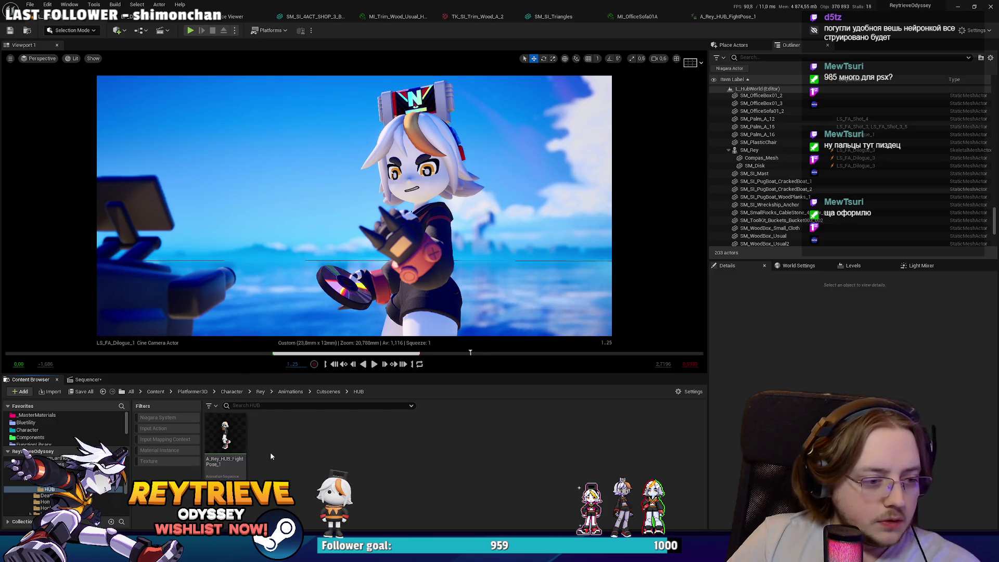
{"action": "mouse_move", "coordinate": [113, 518]}
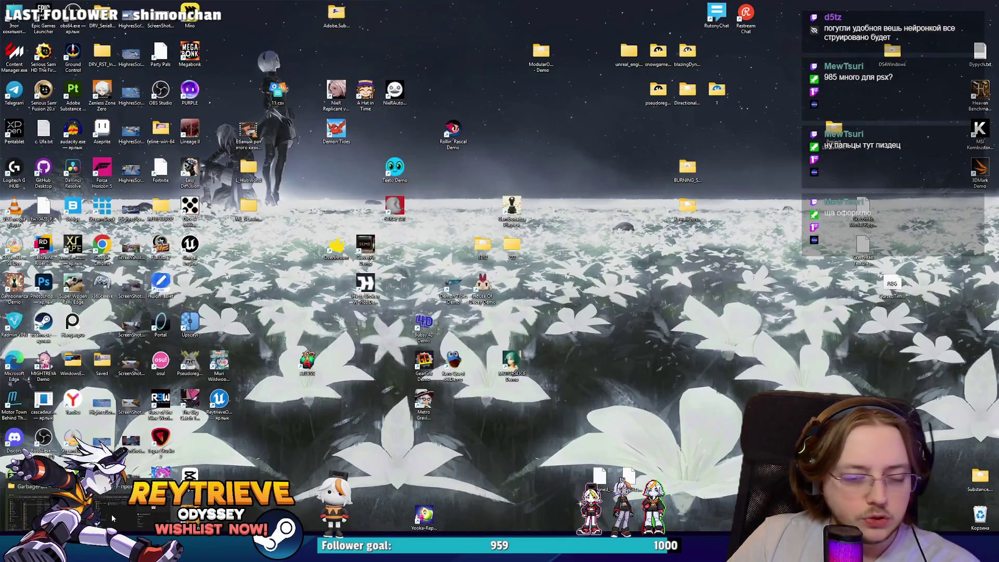
{"action": "left_click", "coordinate": [112, 517]}
{"action": "left_click_drag", "start_coordinate": [363, 448], "coordinate": [365, 447]}
{"action": "left_click", "coordinate": [539, 179]}
{"action": "type", "text": "rey"}
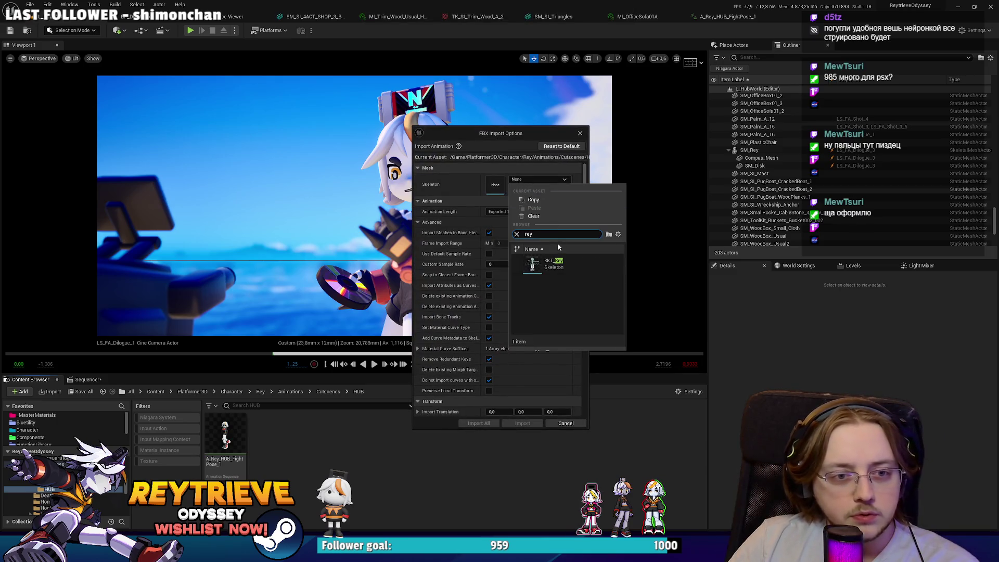
{"action": "left_click", "coordinate": [554, 264]}
{"action": "left_click", "coordinate": [522, 423]}
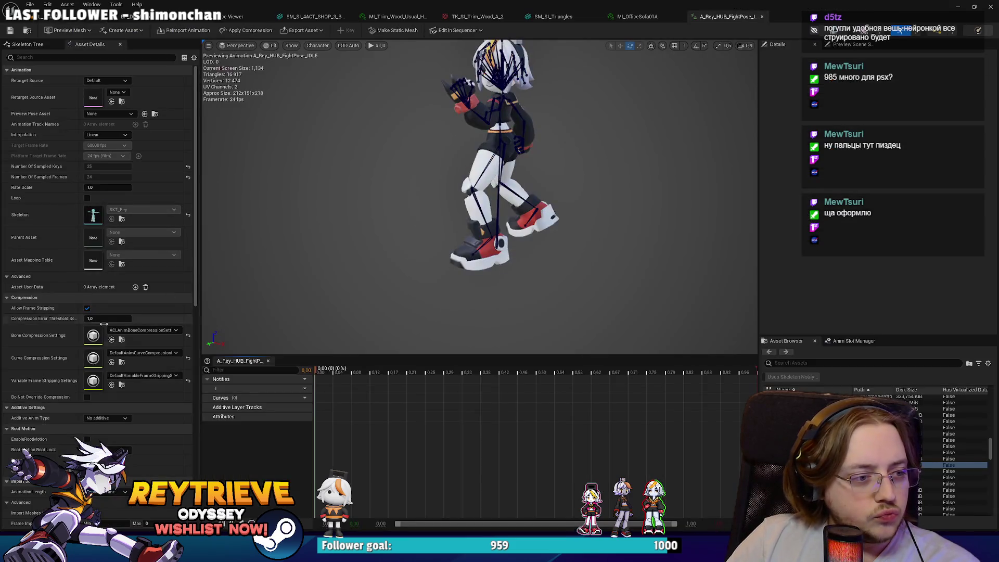
Enable Loop on A_Rey_HUB_FightPose_IDLE and preview it in the cinematic from the shot's start.
{"action": "left_click", "coordinate": [87, 197]}
{"action": "left_click", "coordinate": [62, 16]}
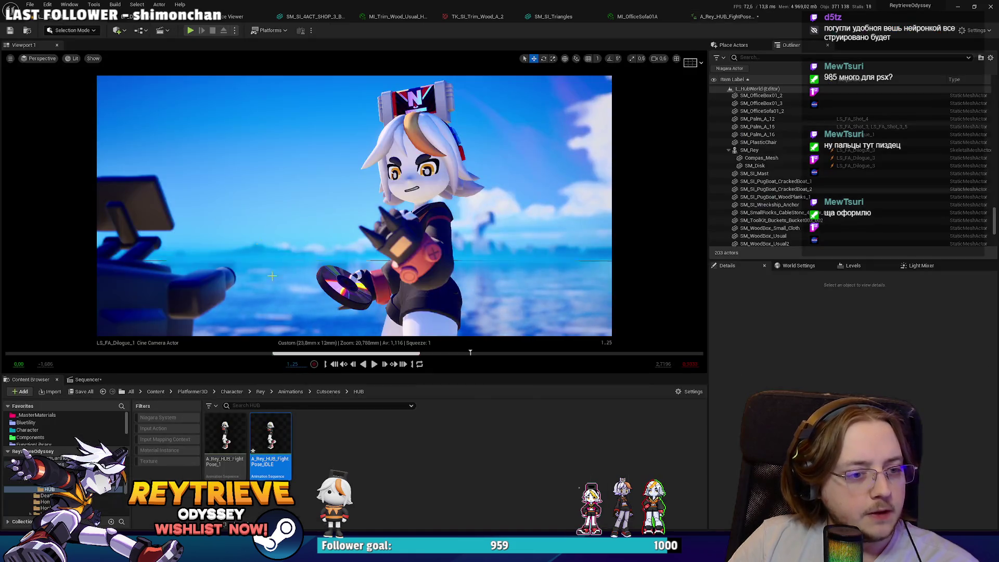
{"action": "left_click", "coordinate": [86, 379]}
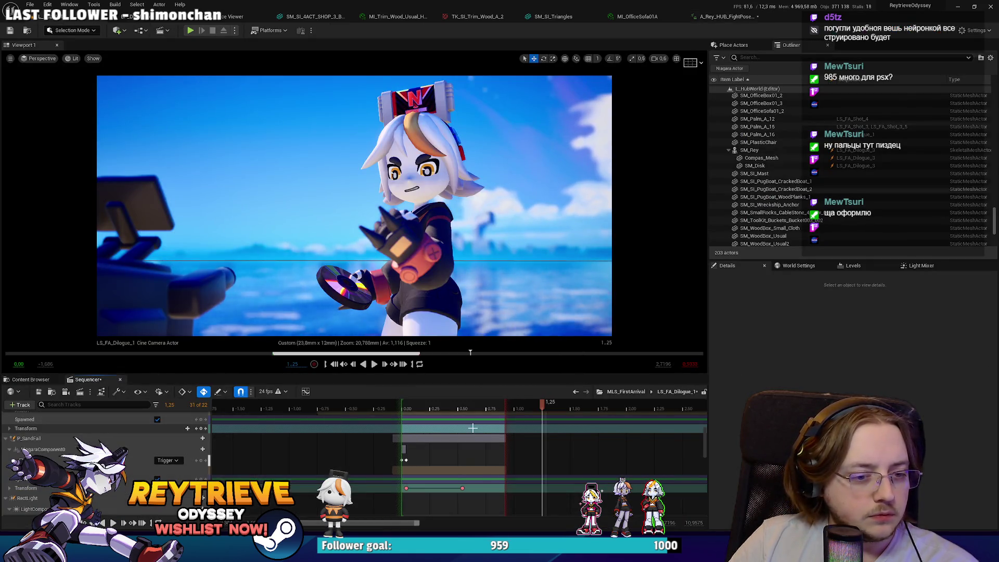
{"action": "left_click_drag", "start_coordinate": [479, 404], "coordinate": [415, 405]}
{"action": "key", "text": "space"}
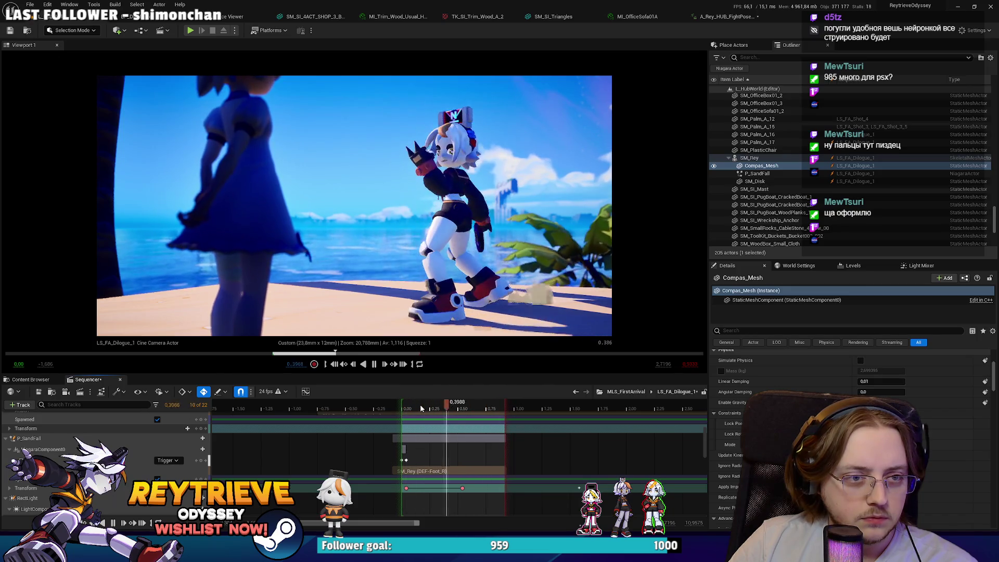
{"action": "key", "text": "space"}
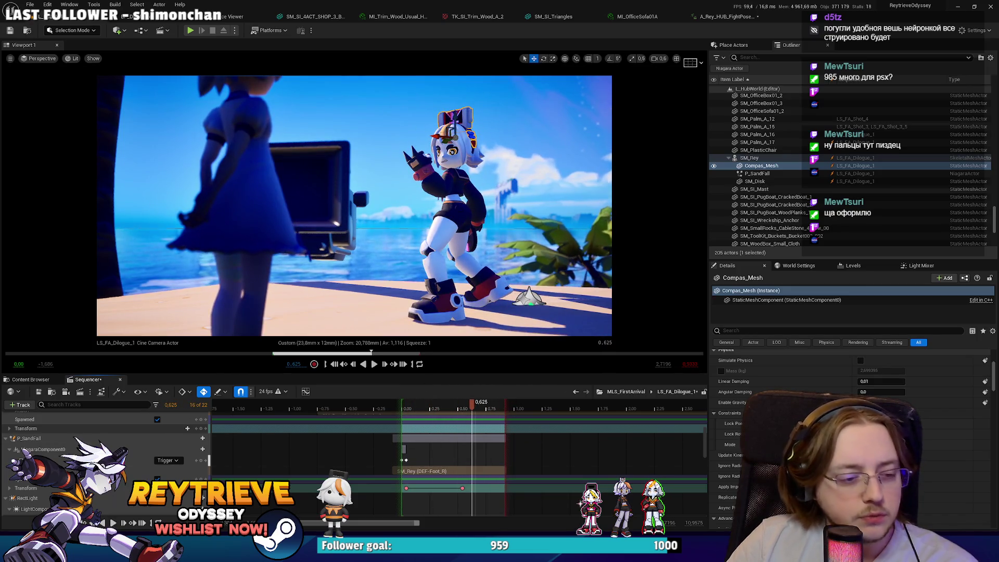
{"action": "key", "text": "alt+Tab"}
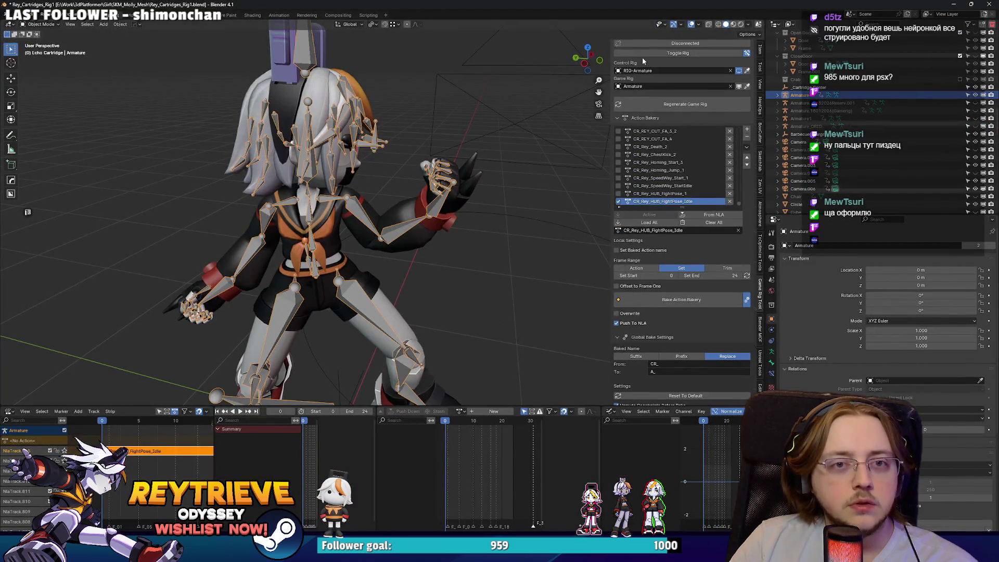
Reconnect the control rig, assign the CR_Rey_HUB_FightPose_1 action, and frame Rey in Pose Mode.
{"action": "left_click", "coordinate": [643, 53]}
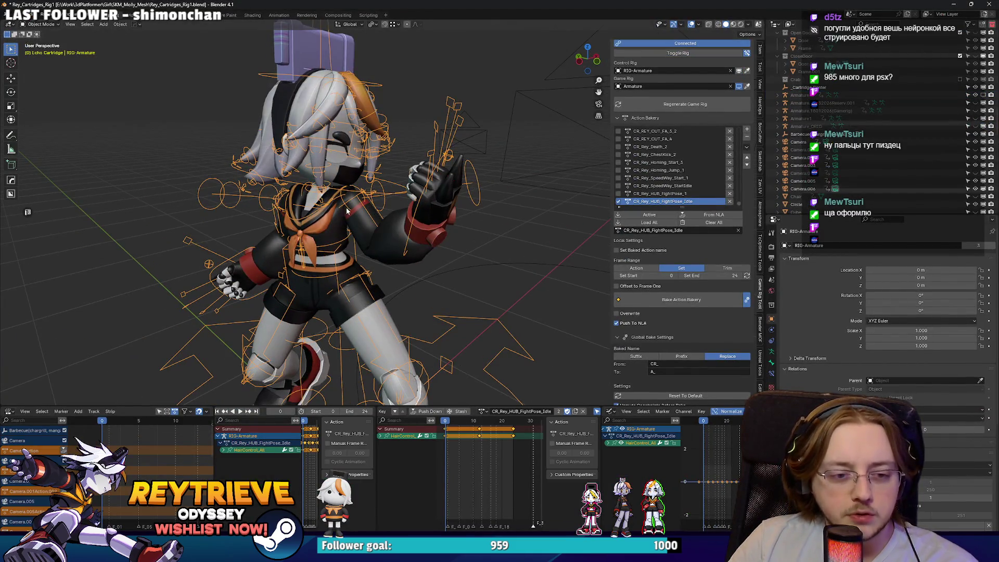
{"action": "left_click", "coordinate": [482, 411]}
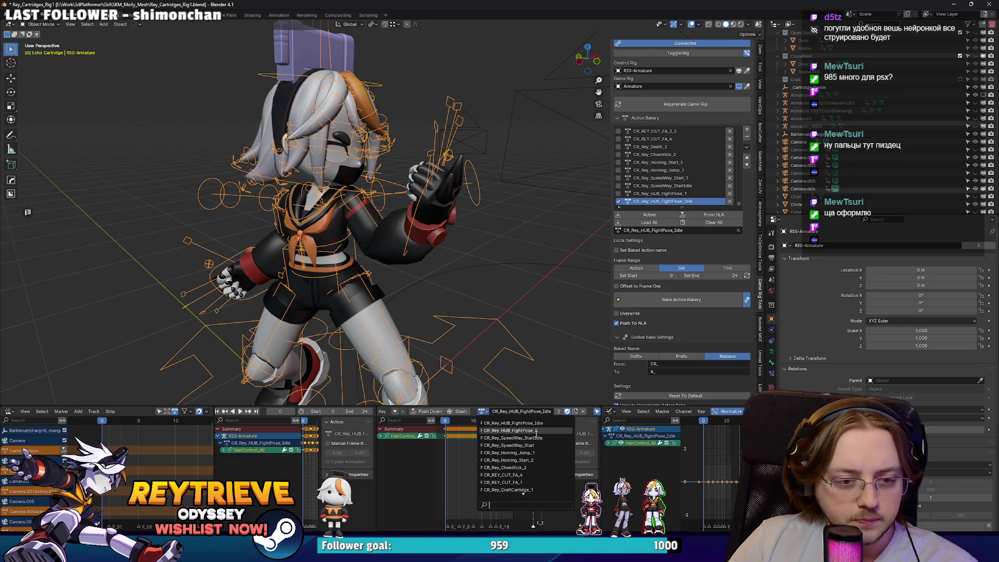
{"action": "left_click", "coordinate": [536, 430]}
{"action": "key", "text": "space"}
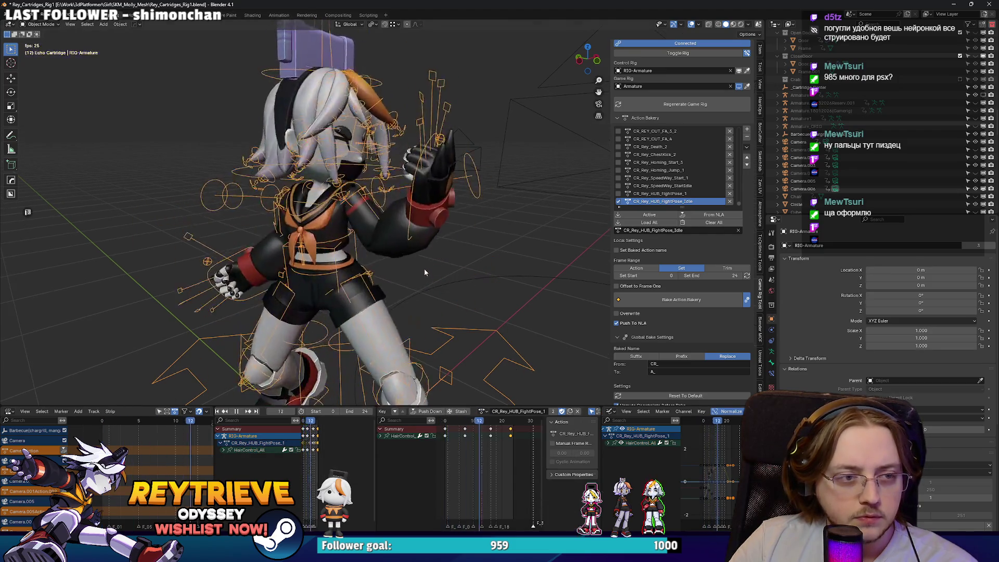
{"action": "key", "text": "ctrl+Tab"}
{"action": "key", "text": "KP_Decimal"}
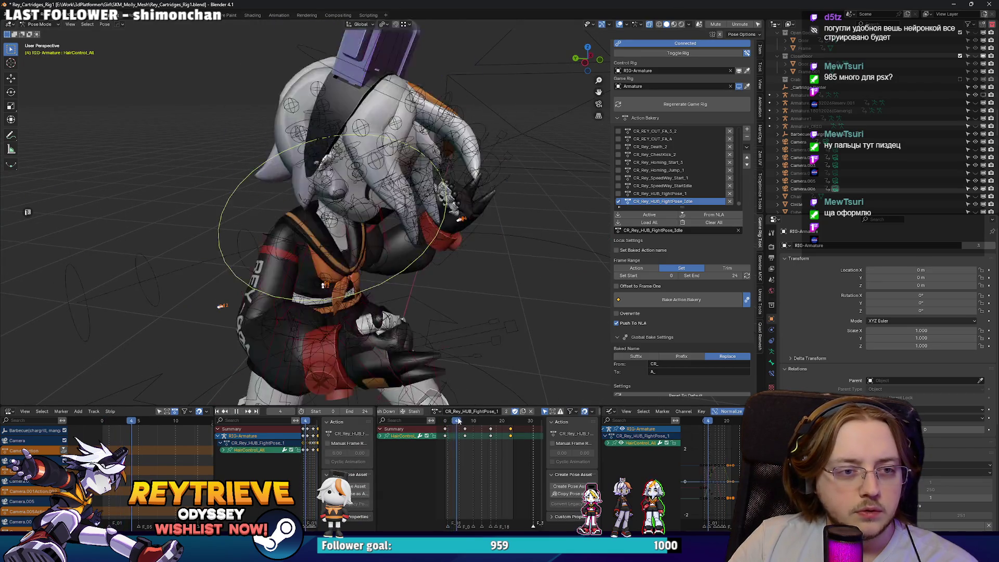
Move the keyframe at frame 16 earlier and review the new timing.
{"action": "left_click_drag", "start_coordinate": [467, 421], "coordinate": [473, 420]}
{"action": "key", "text": "space"}
{"action": "left_click", "coordinate": [491, 436]}
{"action": "key", "text": "g"}
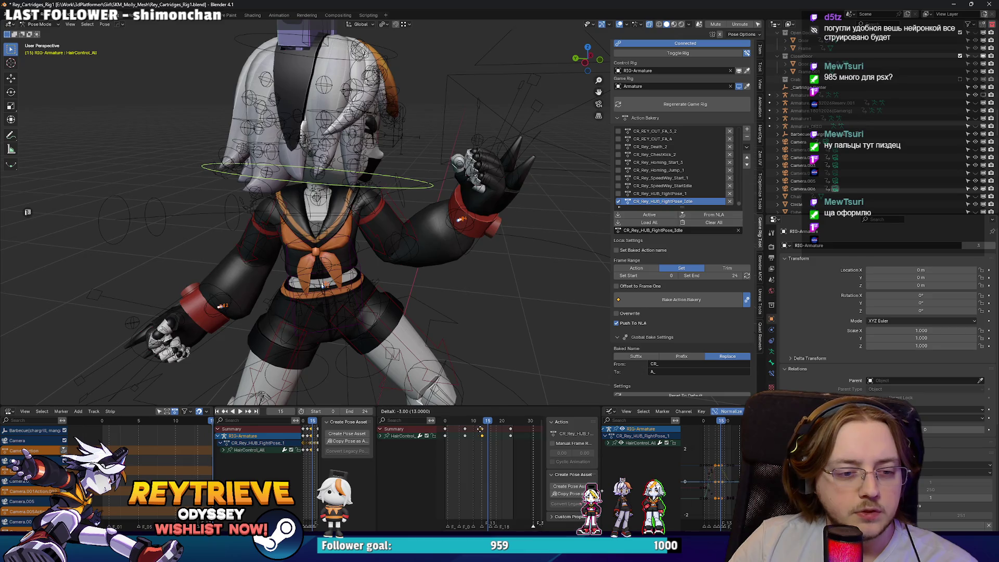
{"action": "left_click", "coordinate": [458, 427]}
{"action": "key", "text": "space"}
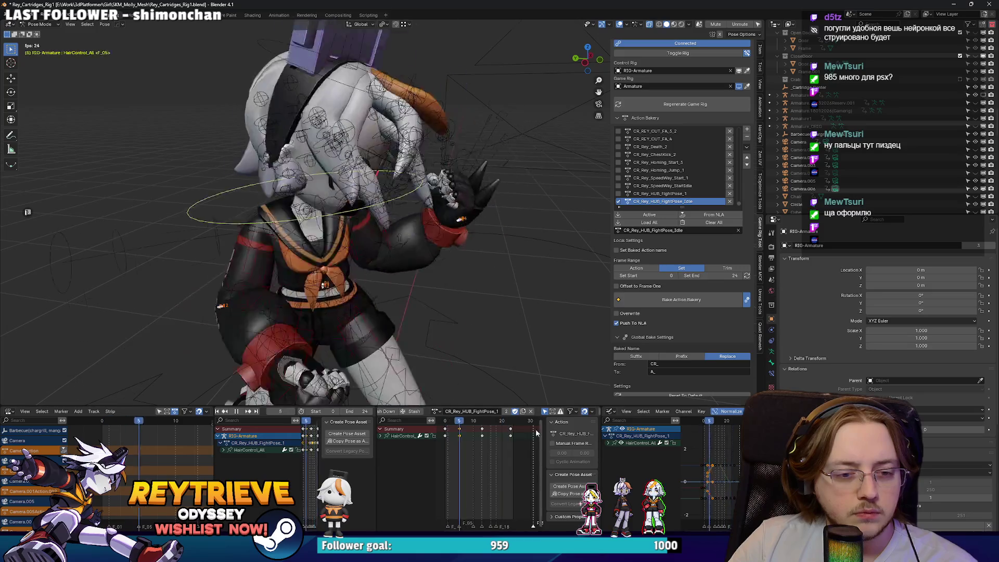
{"action": "key", "text": "space"}
Delete the keyframe at frame 23 and replay the loop to check it.
{"action": "left_click", "coordinate": [510, 422]}
{"action": "key", "text": "Delete"}
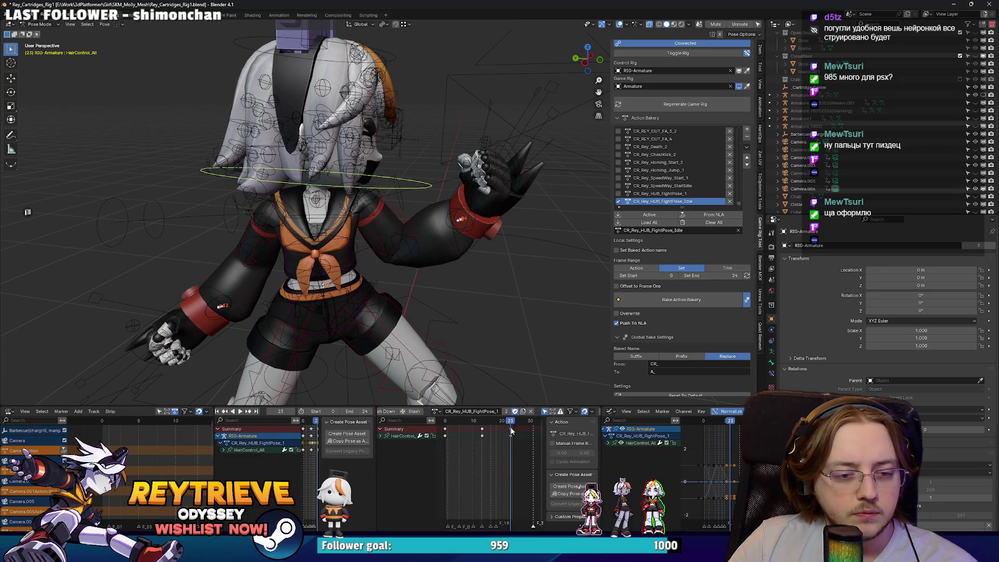
{"action": "key", "text": "space"}
{"action": "key", "text": "space"}
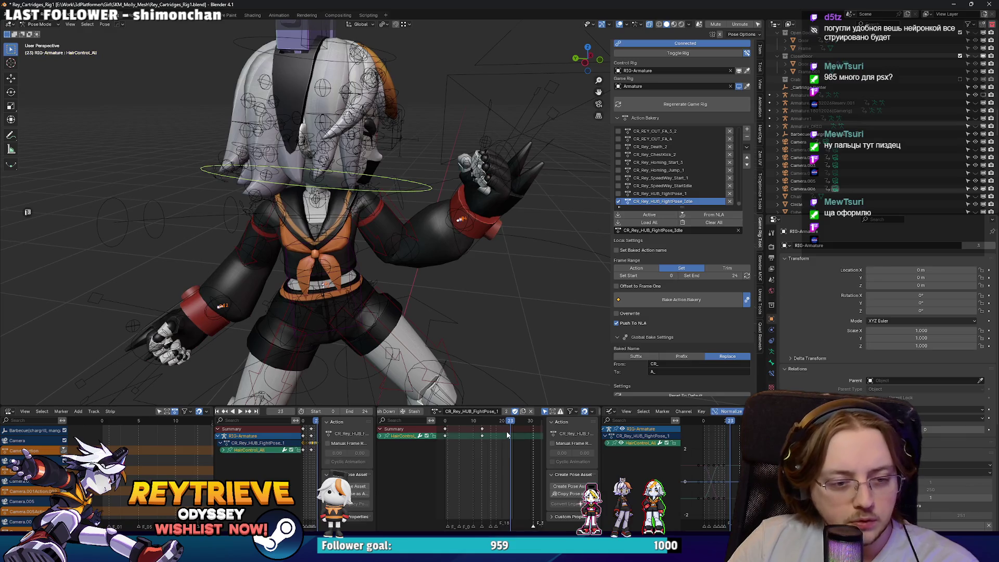
{"action": "key", "text": "i"}
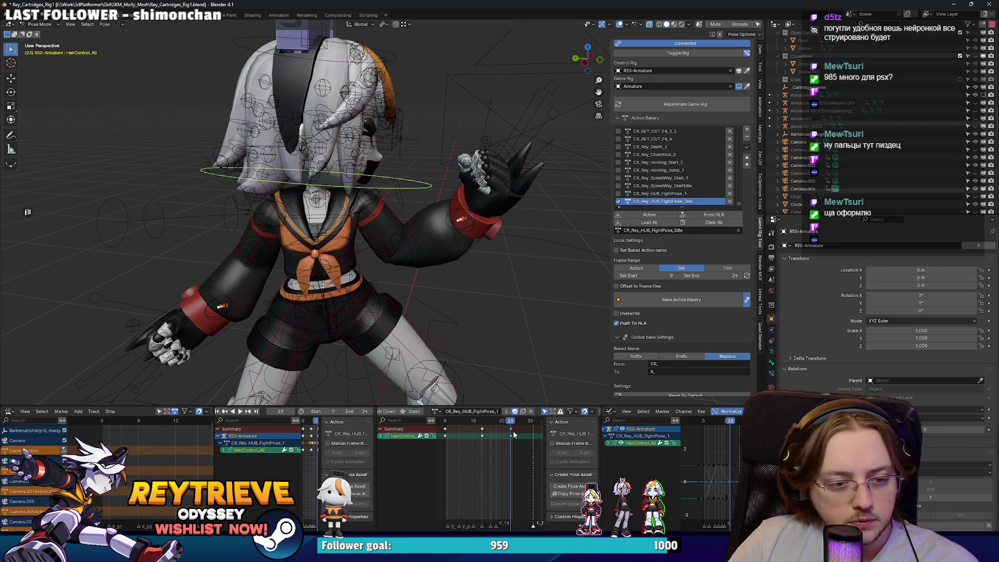
{"action": "key", "text": "ctrl+z"}
{"action": "key", "text": "space"}
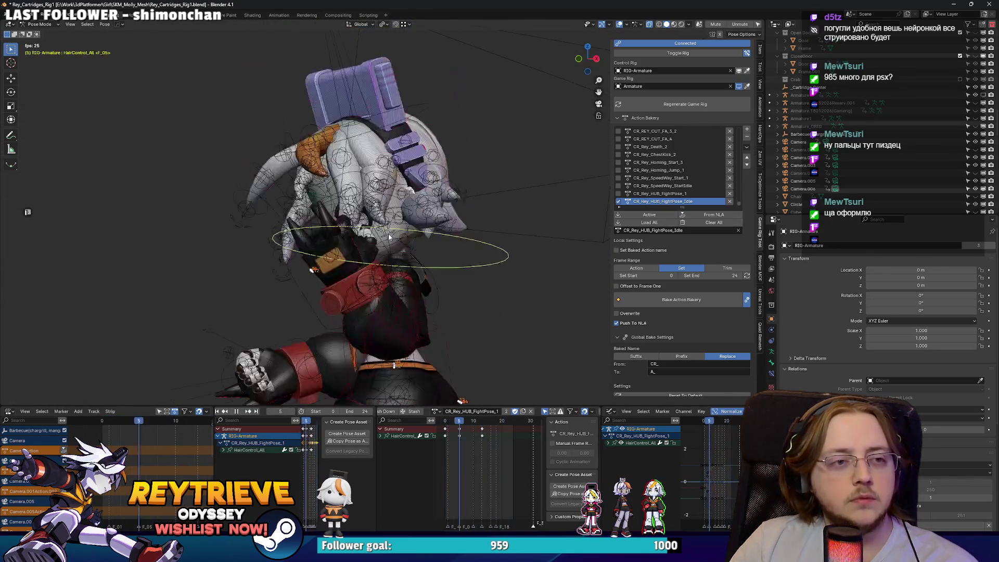
{"action": "key", "text": "space"}
Paste the pose keys at frame 13, rotate HairControl_All around Z, and review the loop.
{"action": "left_click", "coordinate": [448, 423]}
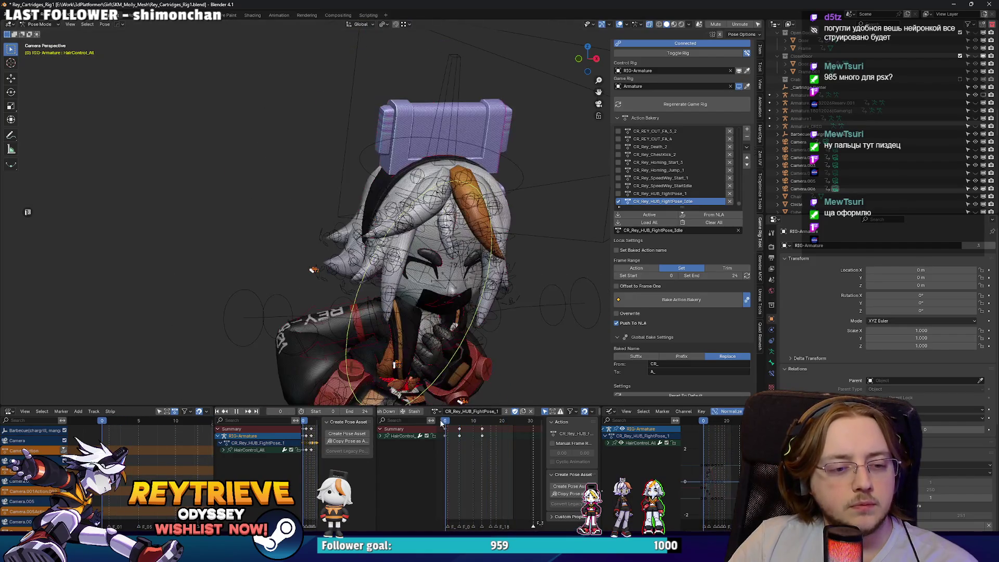
{"action": "left_click_drag", "start_coordinate": [448, 423], "coordinate": [502, 429]}
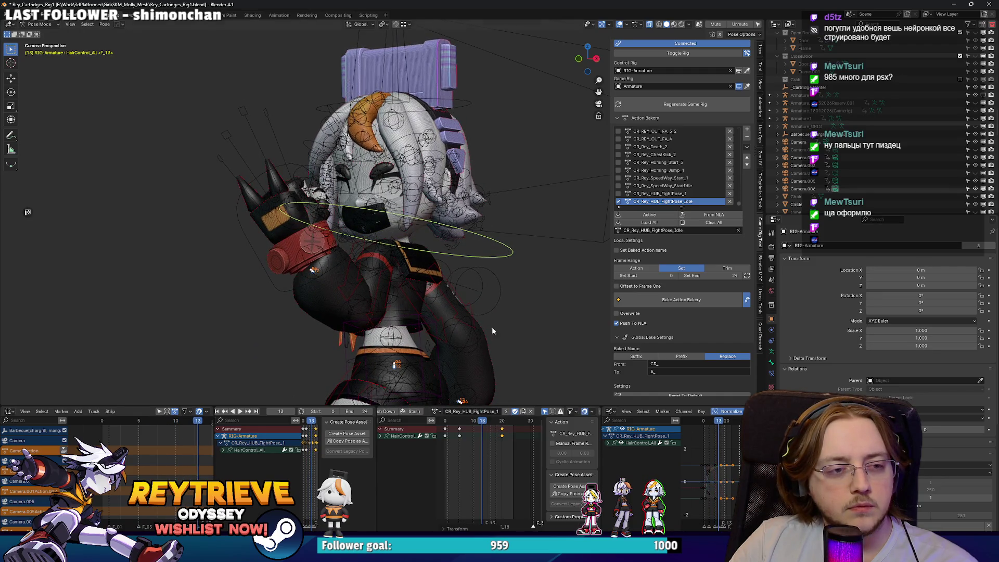
{"action": "key", "text": "ctrl+v"}
{"action": "key", "text": "r"}
{"action": "key", "text": "z"}
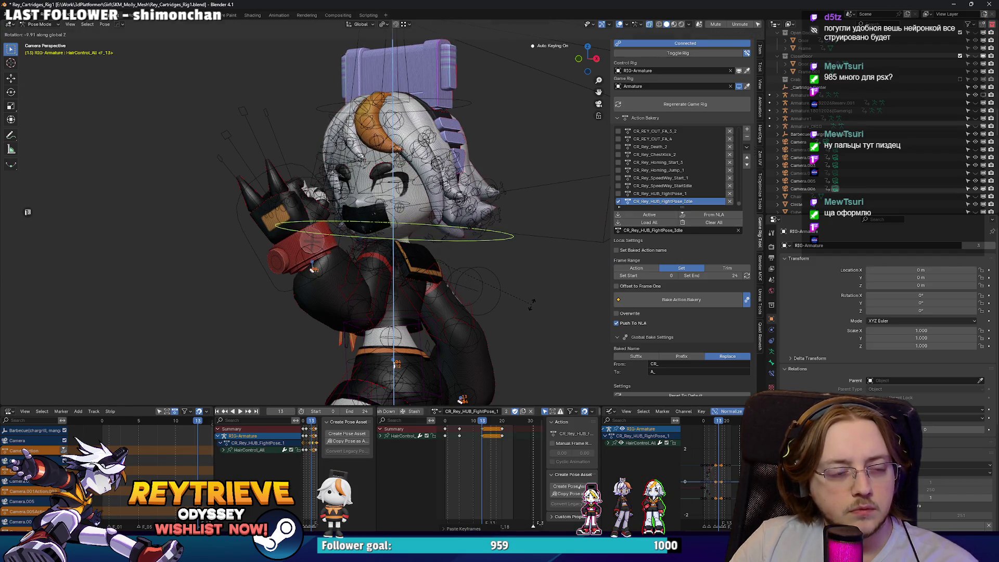
{"action": "left_click", "coordinate": [531, 304]}
{"action": "key", "text": "space"}
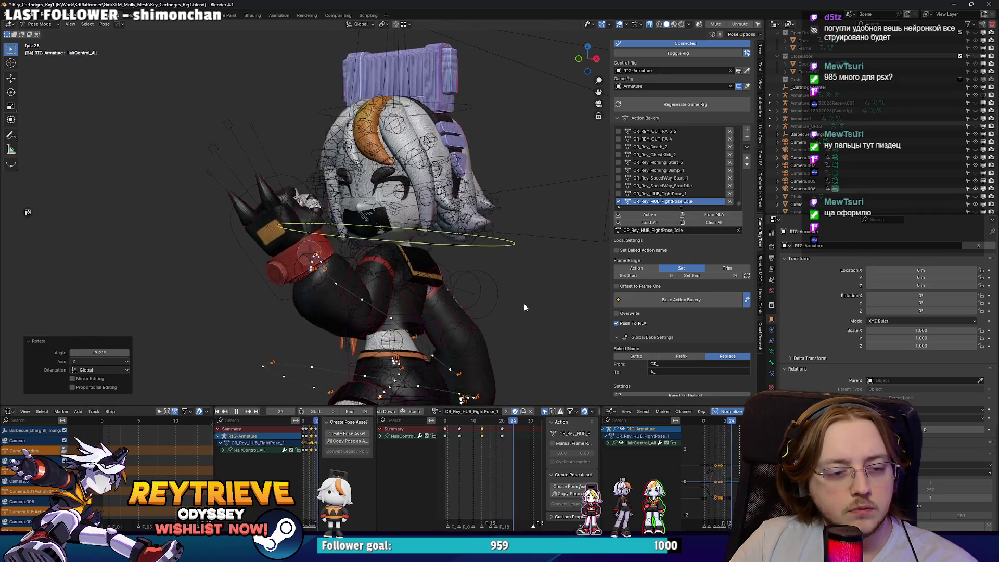
{"action": "key", "text": "space"}
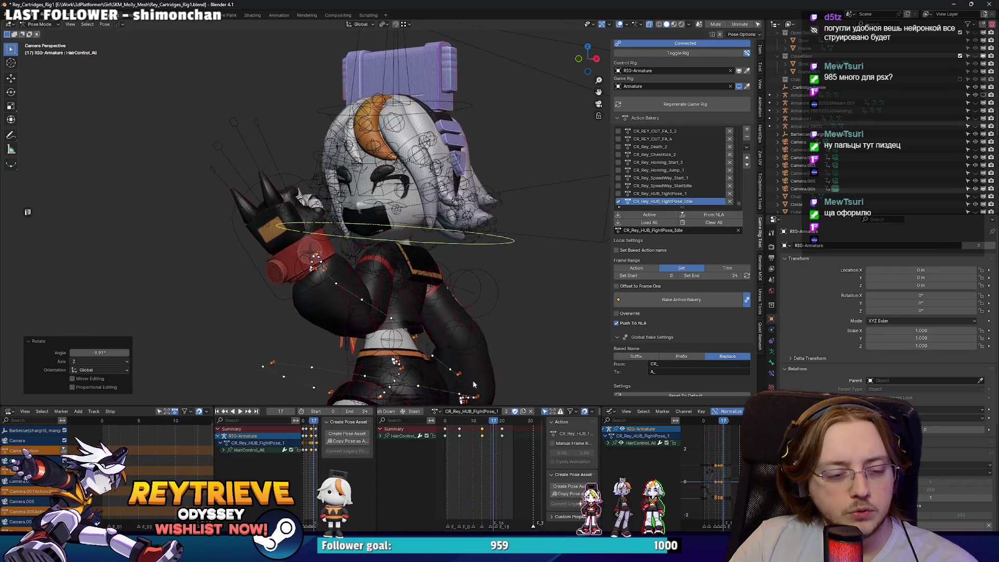
{"action": "left_click", "coordinate": [442, 423]}
{"action": "key", "text": "space"}
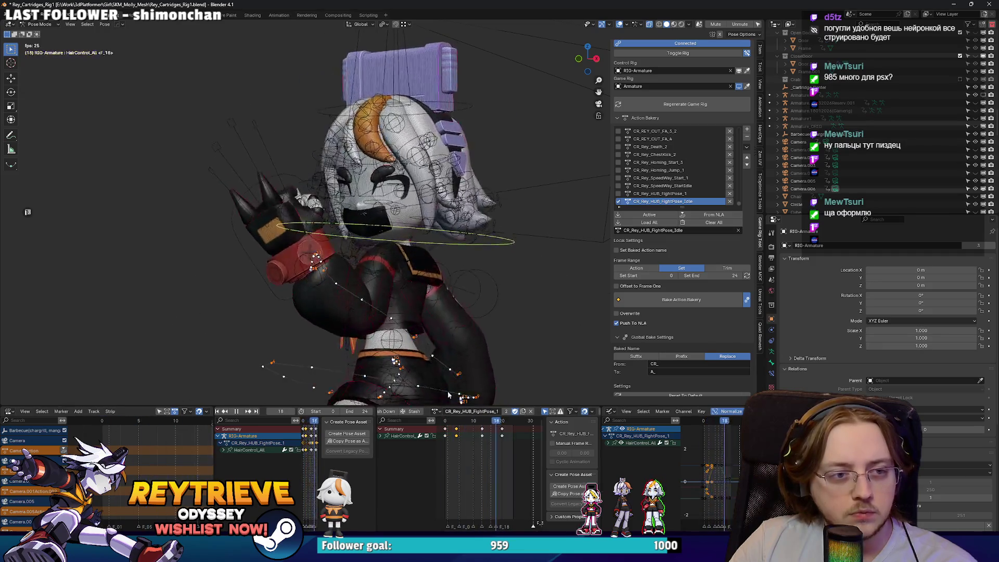
{"action": "key", "text": "ctrl+Tab"}
{"action": "key", "text": "space"}
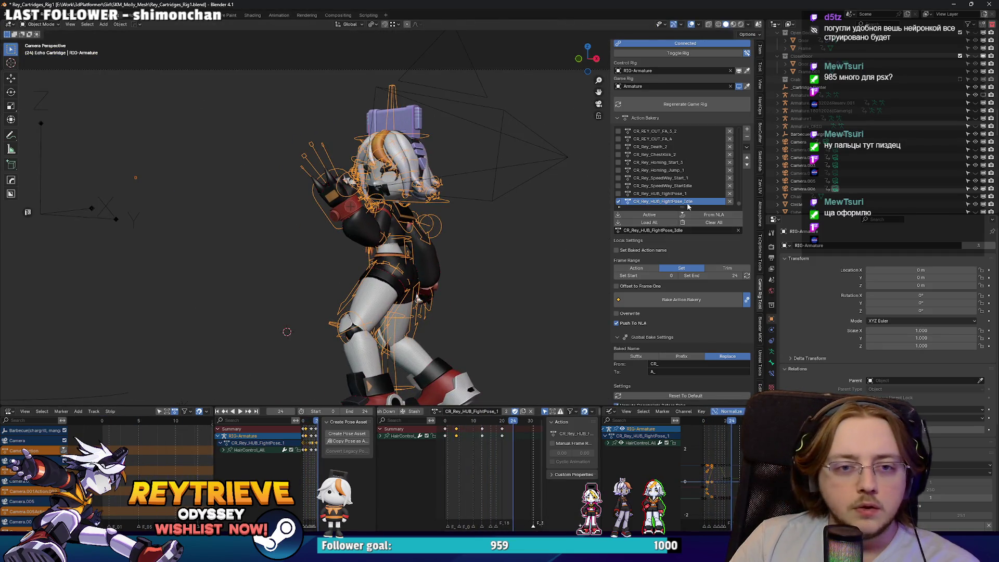
Bake CR_Rey_HUB_FightPose_1 and export it as A_Rey_HUB_FightPose_1.fbx to the HUB folder.
{"action": "left_click", "coordinate": [625, 193]}
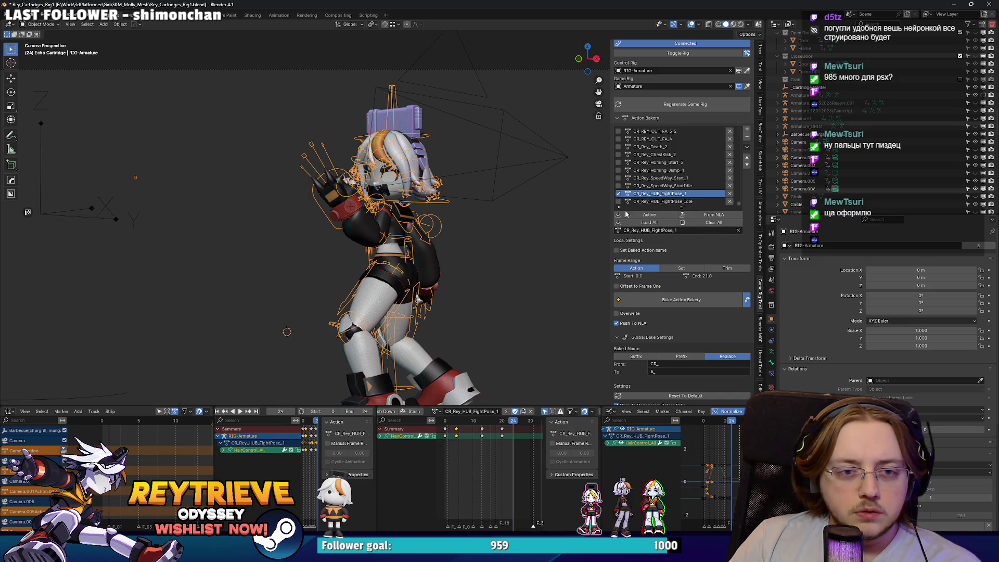
{"action": "left_click", "coordinate": [682, 299]}
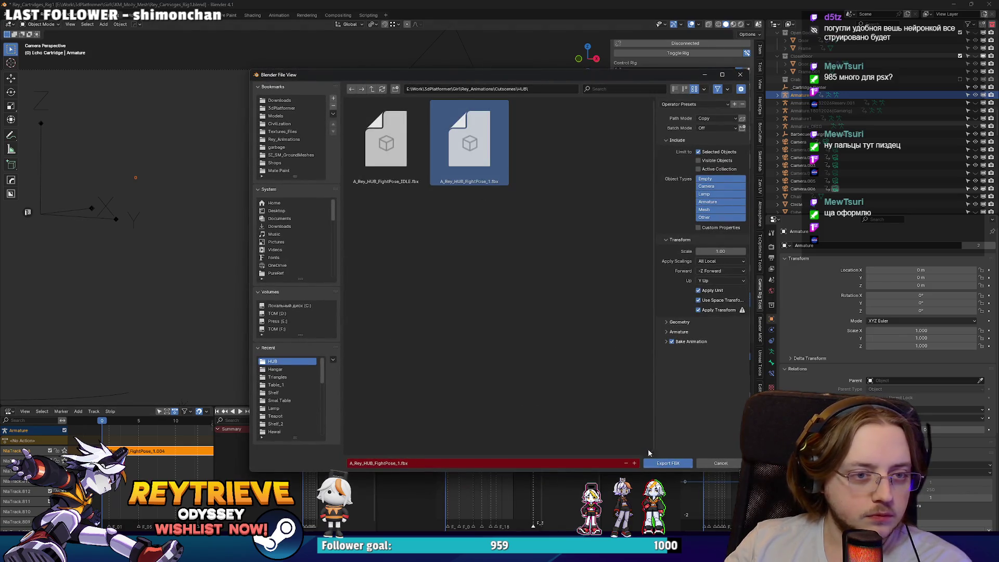
{"action": "key", "text": "alt+Tab"}
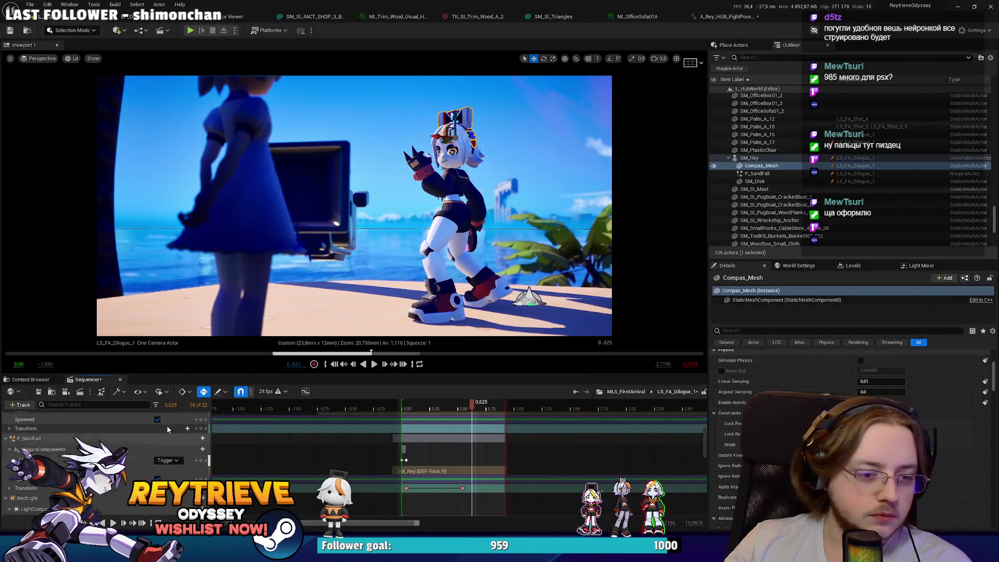
Reimport A_Rey_HUB_FightPose_1 from the Content Browser and save the changed packages.
{"action": "left_click", "coordinate": [725, 16]}
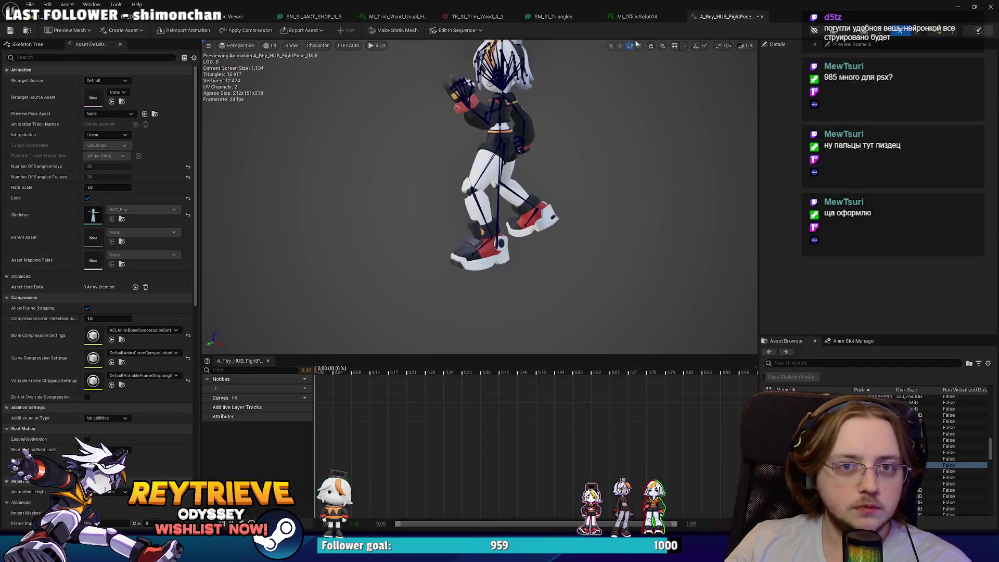
{"action": "left_click", "coordinate": [37, 16]}
{"action": "right_click", "coordinate": [226, 448]}
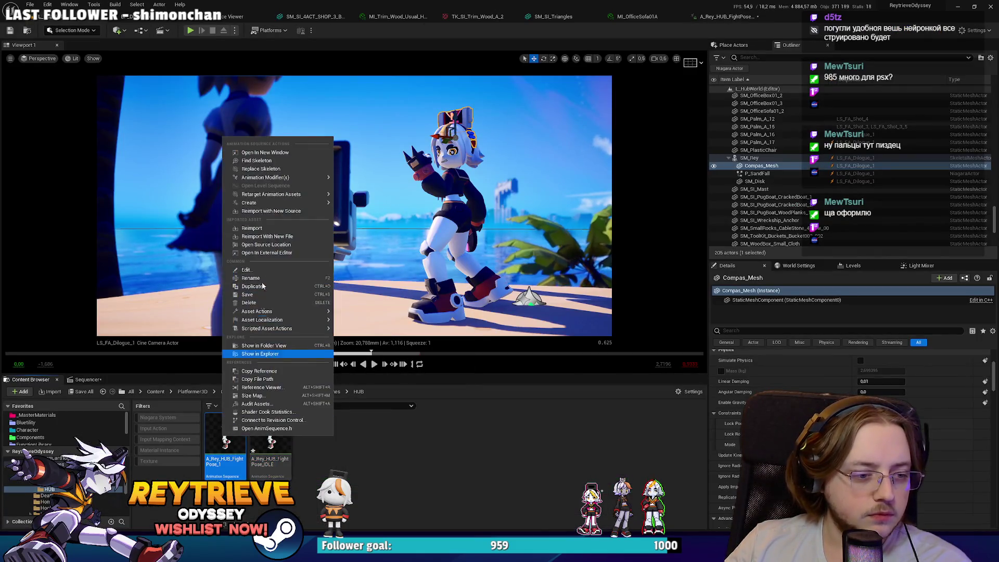
{"action": "left_click", "coordinate": [261, 232]}
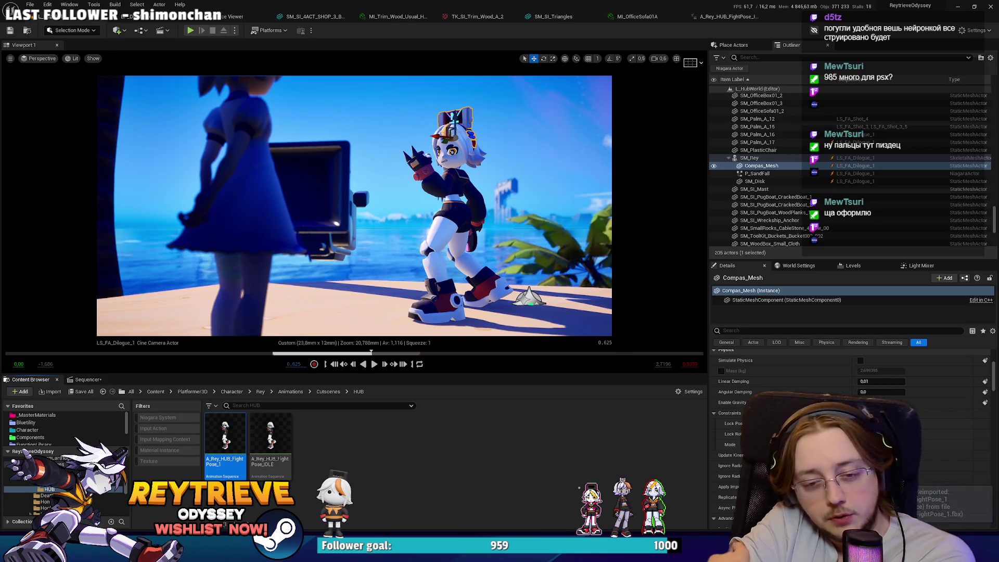
{"action": "key", "text": "ctrl+shift+s"}
{"action": "left_click", "coordinate": [562, 364]}
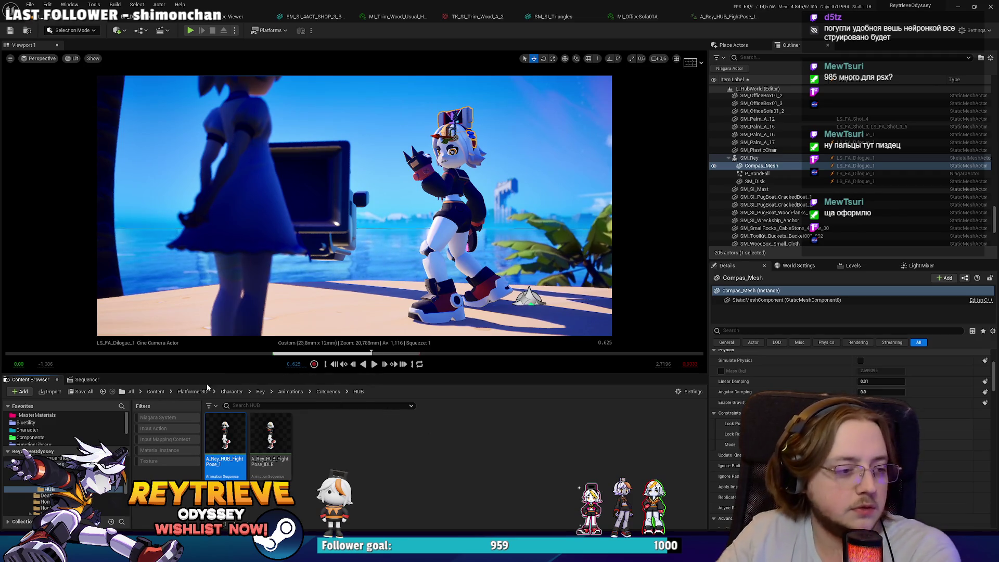
Add the Compas_Mesh actor as a Sequencer track and play back the dialogue shot.
{"action": "left_click", "coordinate": [86, 379]}
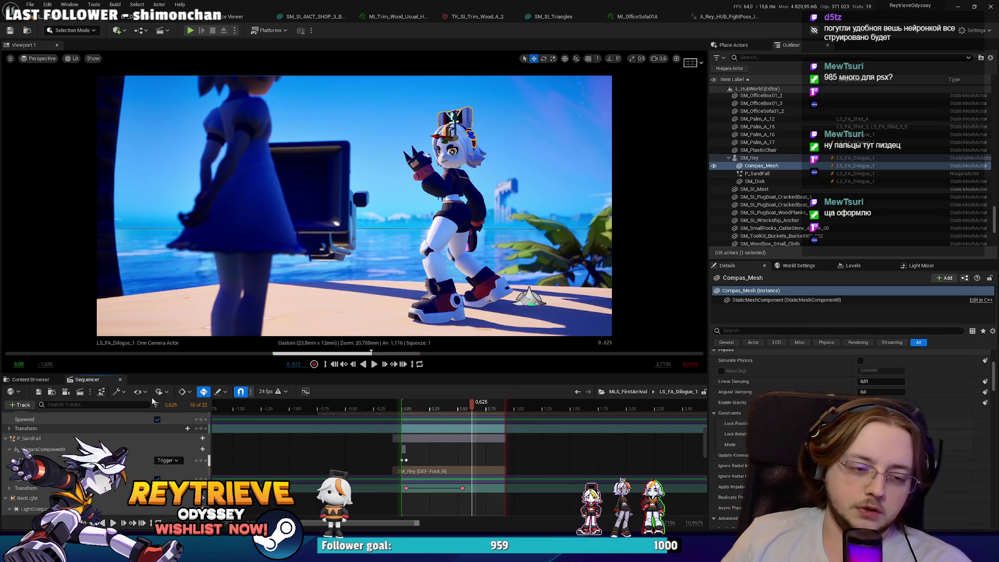
{"action": "key", "text": "ctrl+z"}
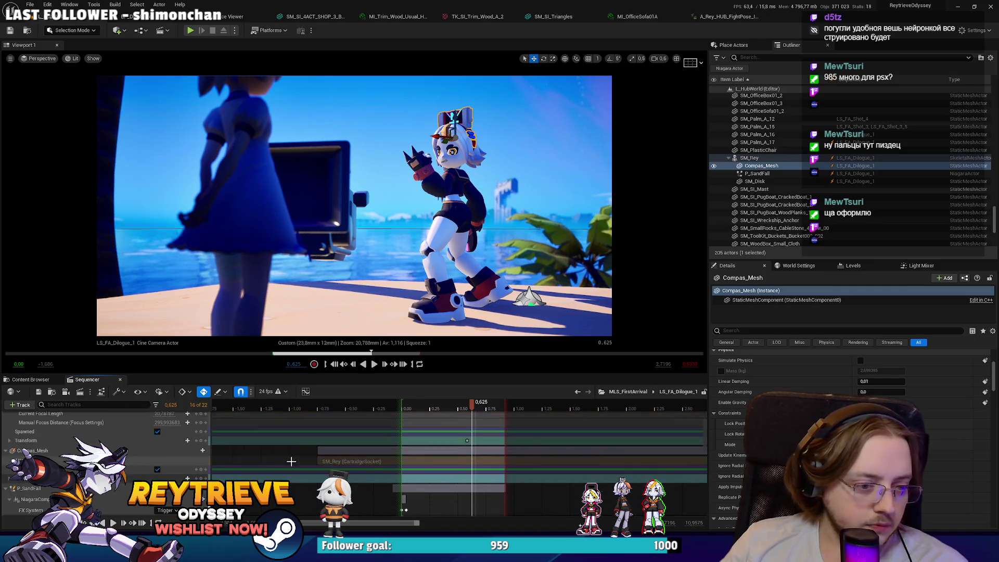
{"action": "scroll", "coordinate": [348, 462], "scroll_direction": "up", "scroll_amount": 5}
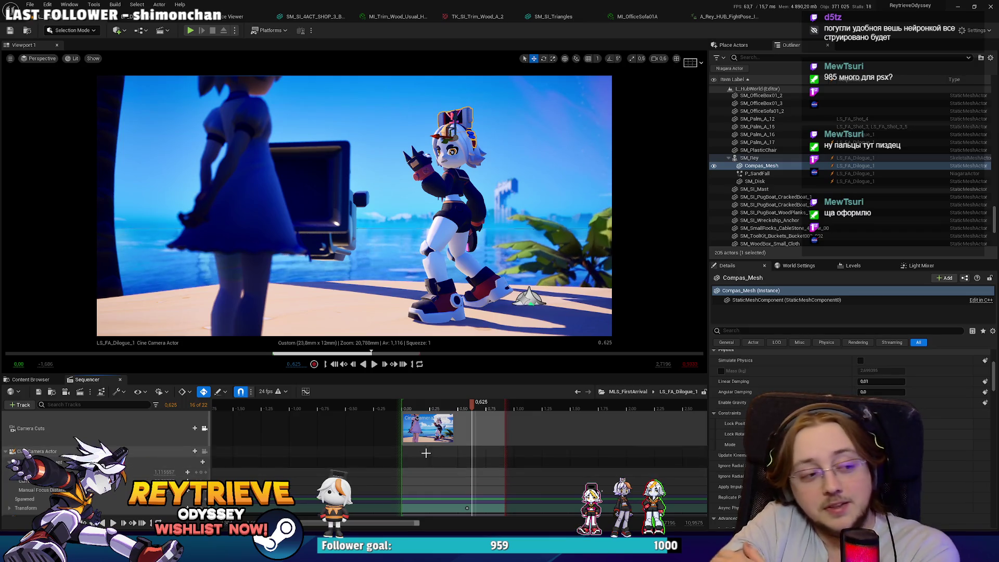
{"action": "scroll", "coordinate": [565, 447], "scroll_direction": "down", "scroll_amount": 5}
{"action": "scroll", "coordinate": [564, 450], "scroll_direction": "down", "scroll_amount": 2}
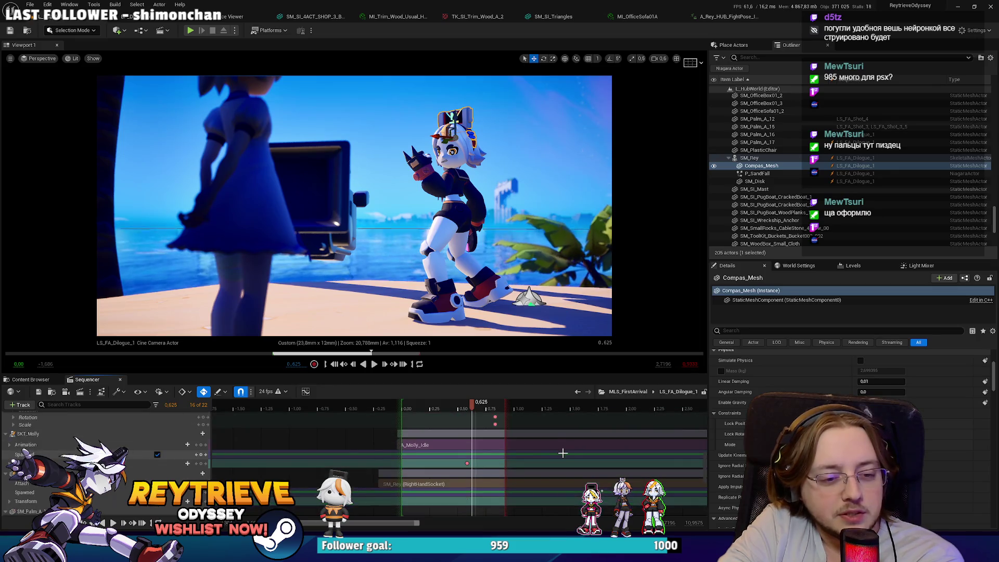
{"action": "left_click", "coordinate": [31, 379]}
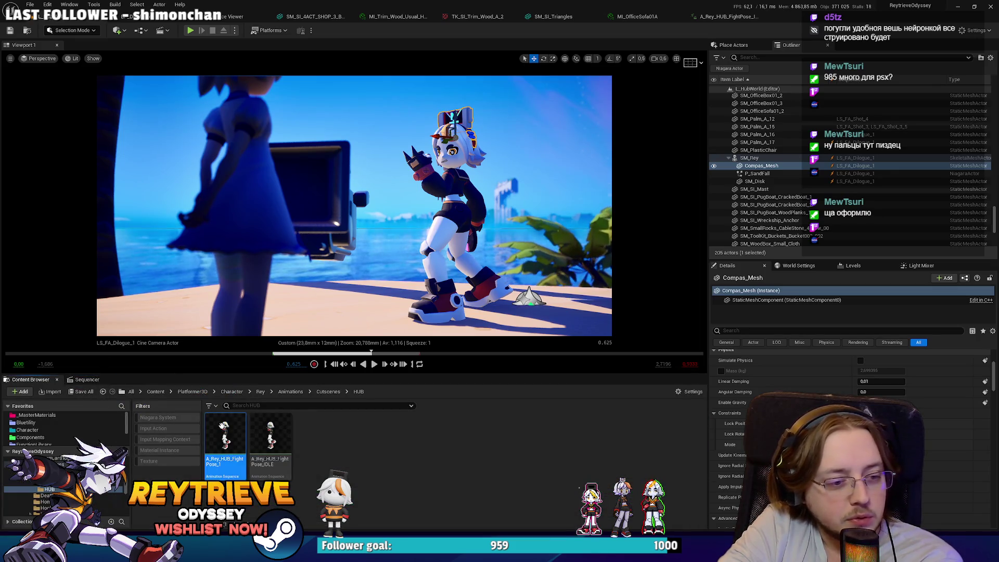
{"action": "left_click", "coordinate": [86, 379]}
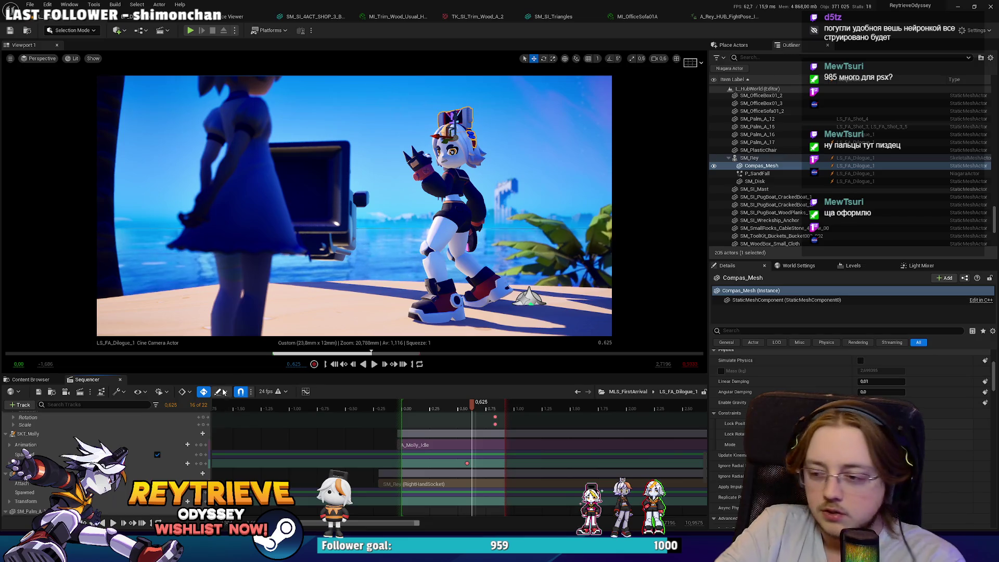
{"action": "scroll", "coordinate": [445, 453], "scroll_direction": "down", "scroll_amount": 3}
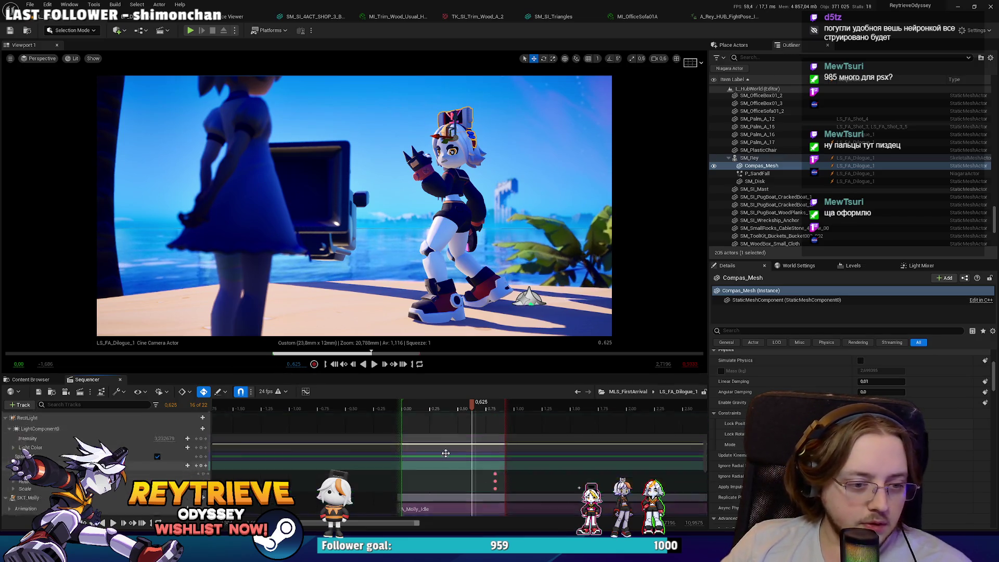
{"action": "scroll", "coordinate": [445, 453], "scroll_direction": "down", "scroll_amount": 1}
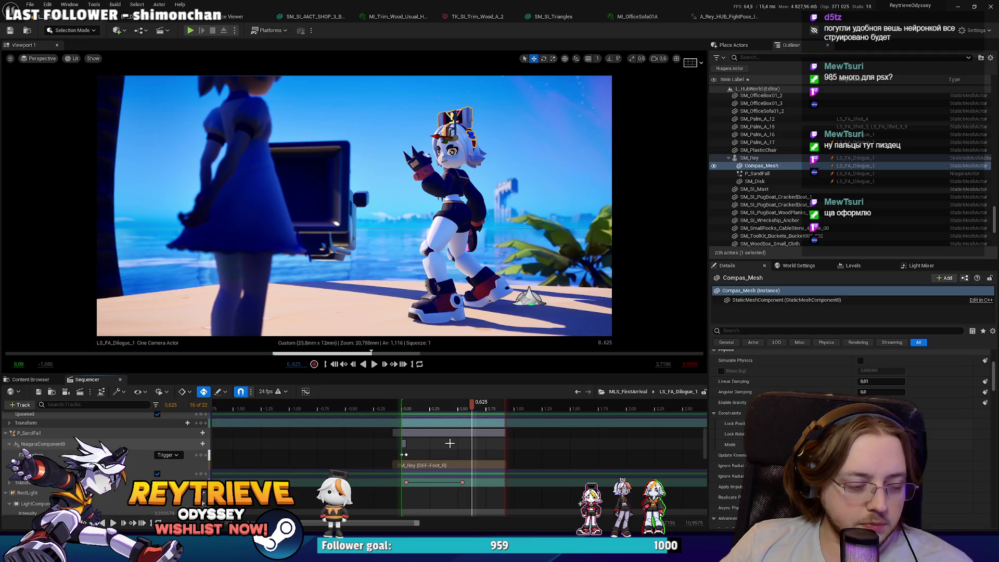
{"action": "key", "text": "space"}
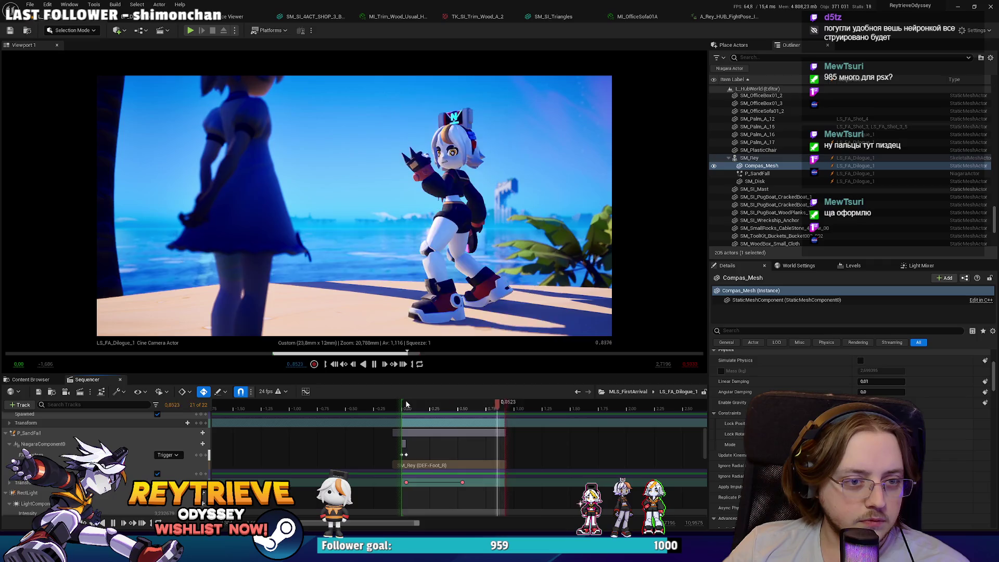
{"action": "key", "text": "space"}
{"action": "key", "text": "space"}
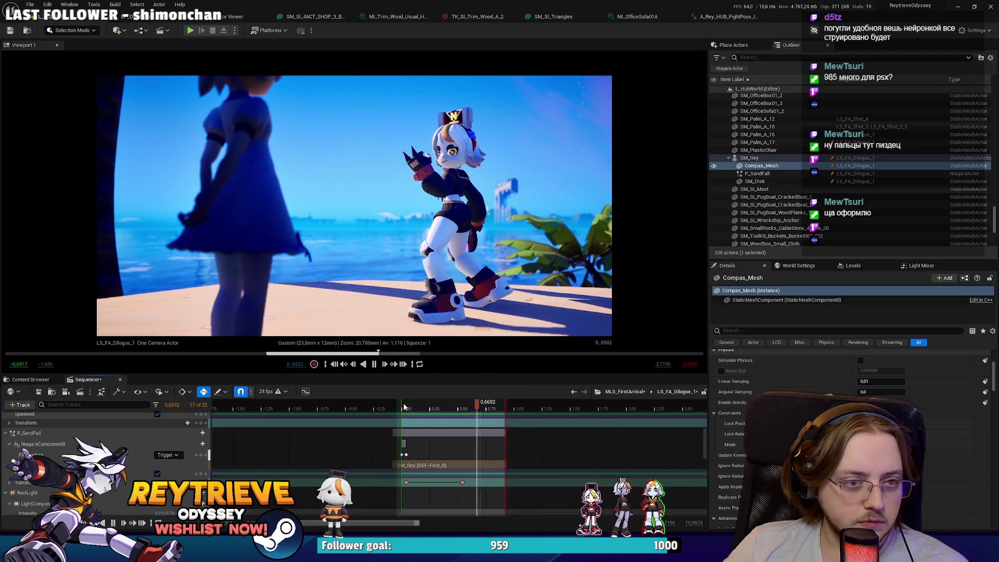
{"action": "key", "text": "space"}
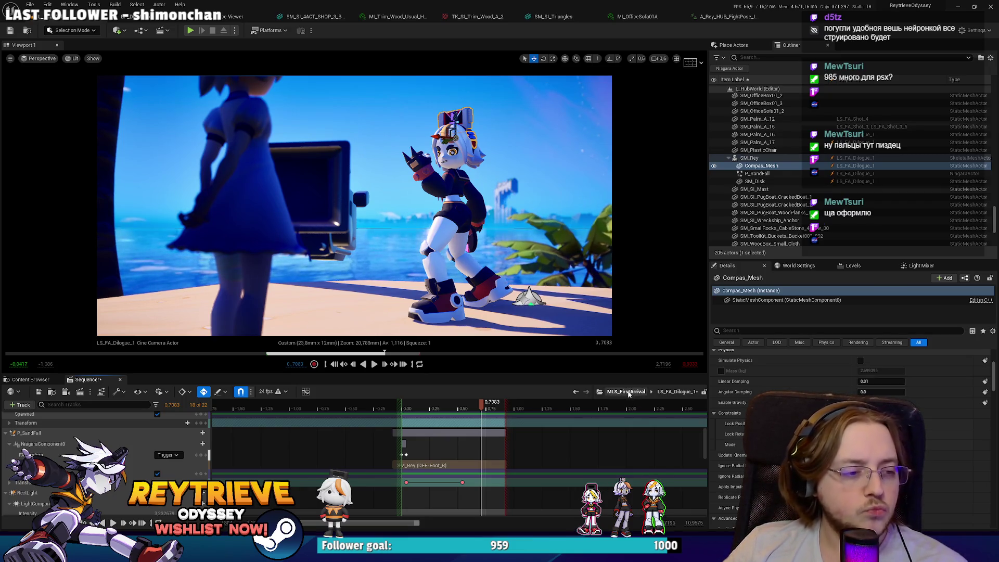
Go up to the MLS_FirstArrival master sequence and scrub around 27 seconds.
{"action": "left_click", "coordinate": [624, 393]}
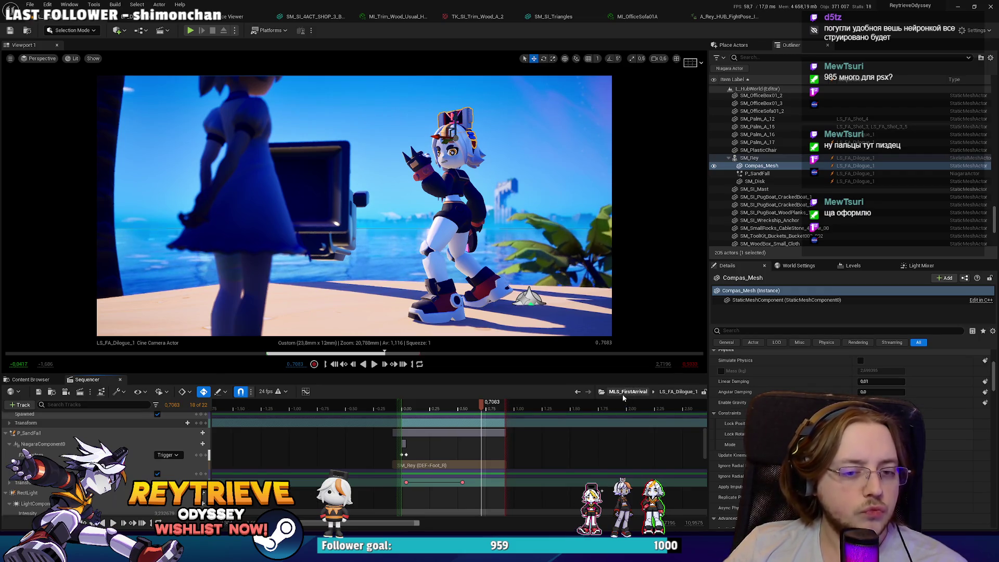
{"action": "scroll", "coordinate": [622, 406], "scroll_direction": "up", "scroll_amount": 5}
{"action": "left_click", "coordinate": [435, 408]}
{"action": "mouse_move", "coordinate": [446, 411]}
{"action": "left_mouse_down"}
{"action": "mouse_move", "coordinate": [639, 417]}
{"action": "mouse_move", "coordinate": [617, 418]}
{"action": "mouse_move", "coordinate": [609, 434]}
{"action": "left_mouse_up"}
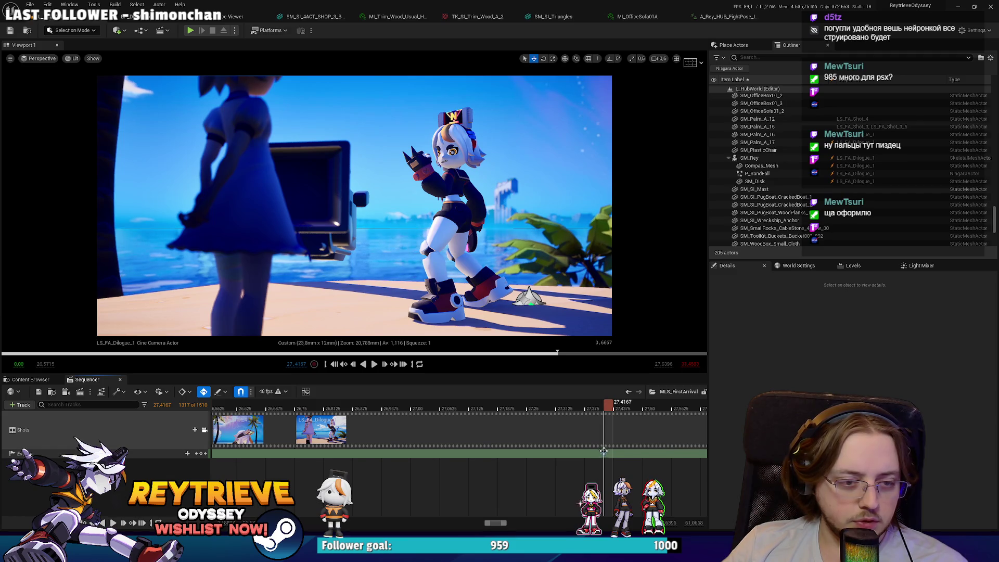
Open the Start Dialogue In Cutscene function graph from the director blueprint's Rey dialogue event.
{"action": "double_click", "coordinate": [603, 454]}
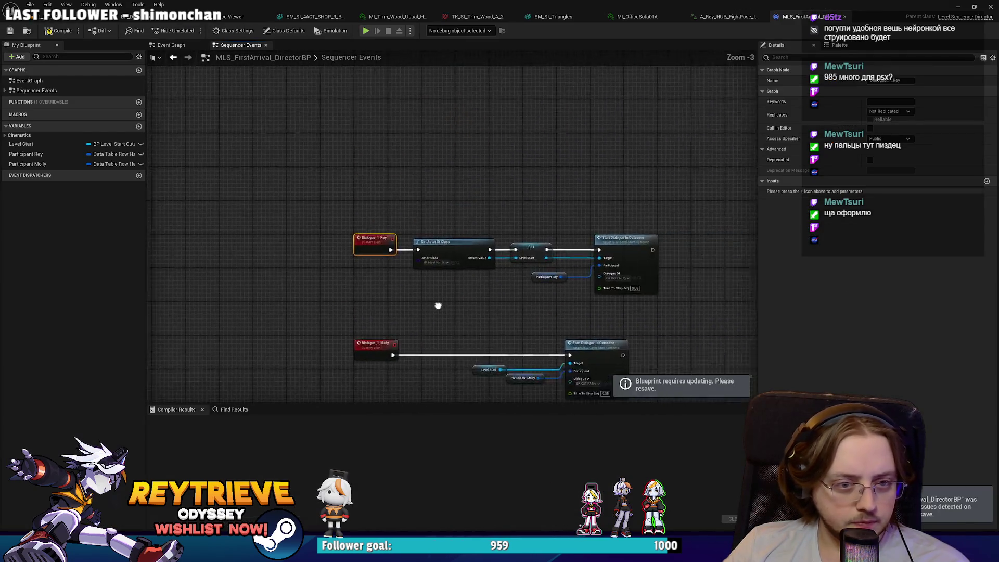
{"action": "scroll", "coordinate": [391, 168], "scroll_direction": "up", "scroll_amount": 3}
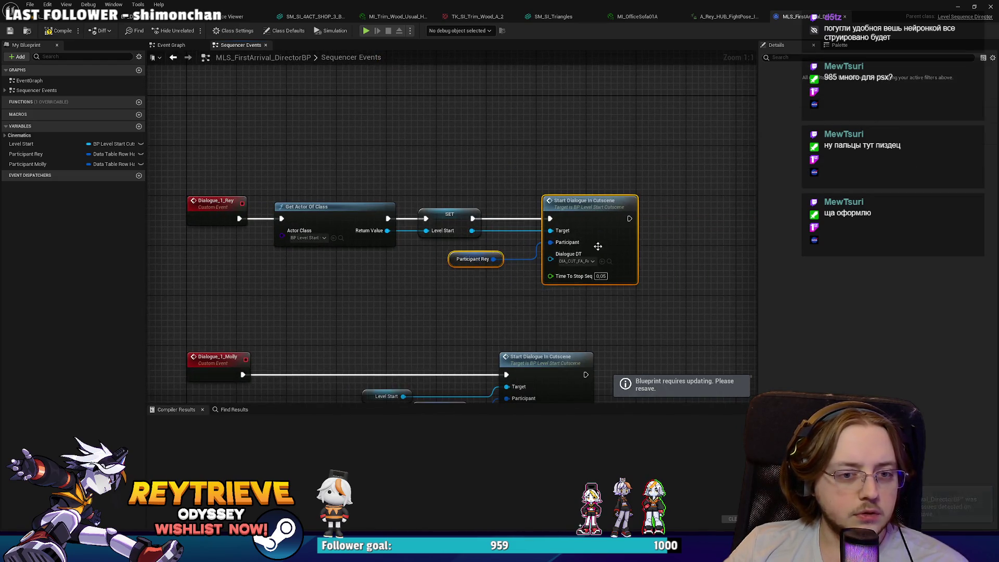
{"action": "left_click_drag", "start_coordinate": [584, 312], "coordinate": [524, 297]}
{"action": "left_click_drag", "start_coordinate": [392, 267], "coordinate": [388, 281]}
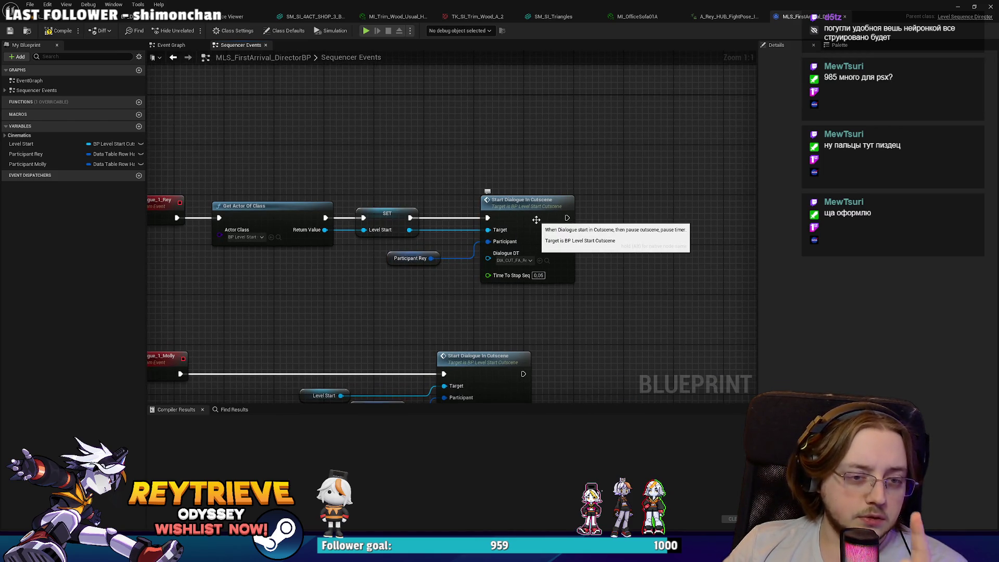
{"action": "scroll", "coordinate": [536, 219], "scroll_direction": "down", "scroll_amount": 2}
{"action": "scroll", "coordinate": [536, 220], "scroll_direction": "up", "scroll_amount": 2}
{"action": "left_click", "coordinate": [536, 219]}
{"action": "double_click", "coordinate": [537, 220]}
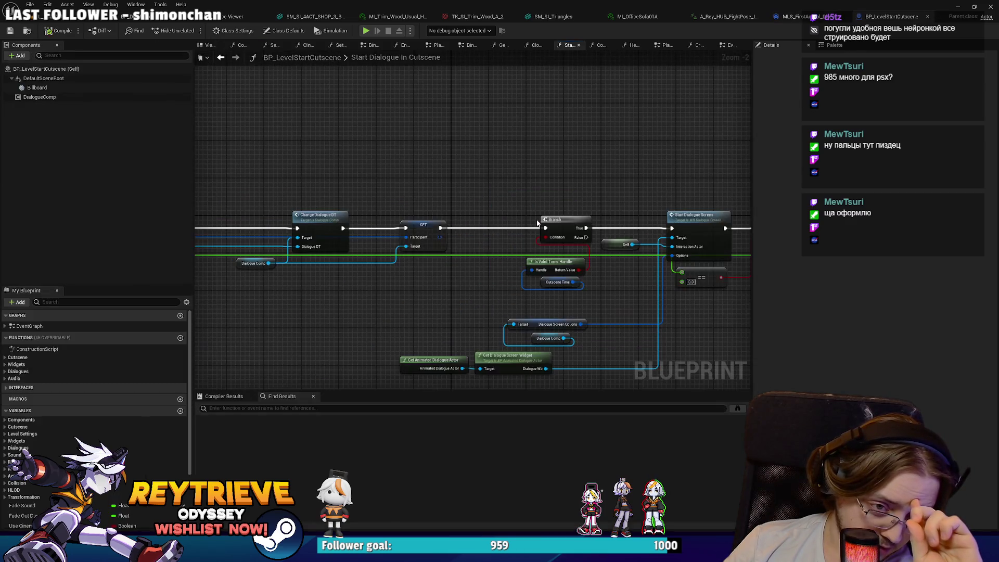
{"action": "left_click_drag", "start_coordinate": [538, 223], "coordinate": [611, 258]}
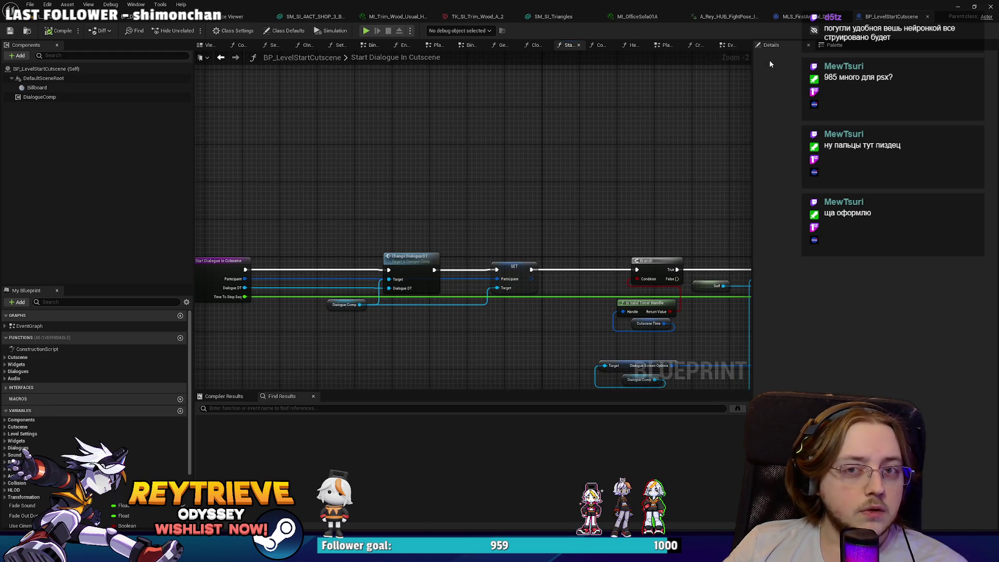
Go back from MLS_FirstArrival_DirectorBP to the level view and select the SM_Rey character.
{"action": "left_click", "coordinate": [789, 19]}
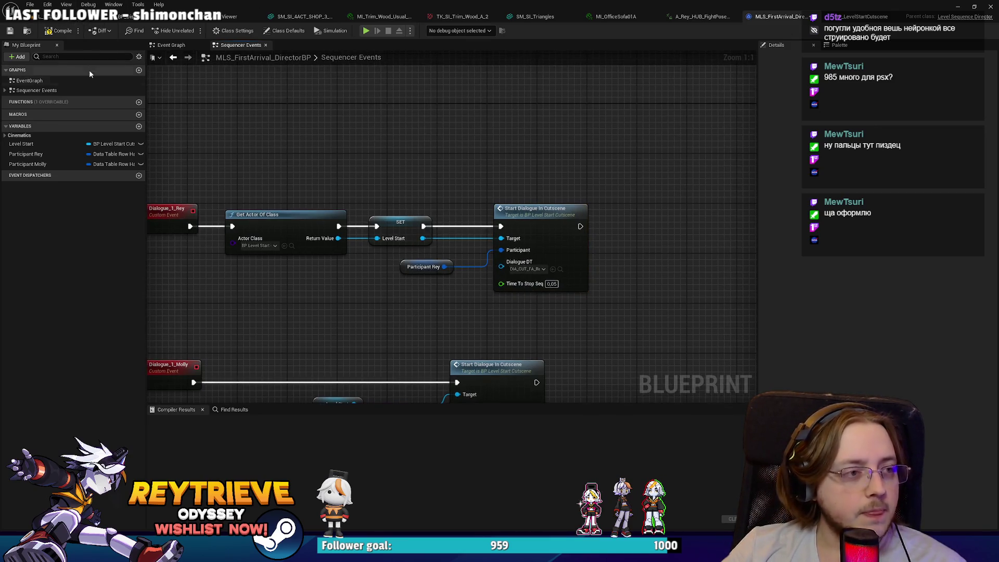
{"action": "left_click", "coordinate": [31, 17]}
{"action": "left_click", "coordinate": [457, 223]}
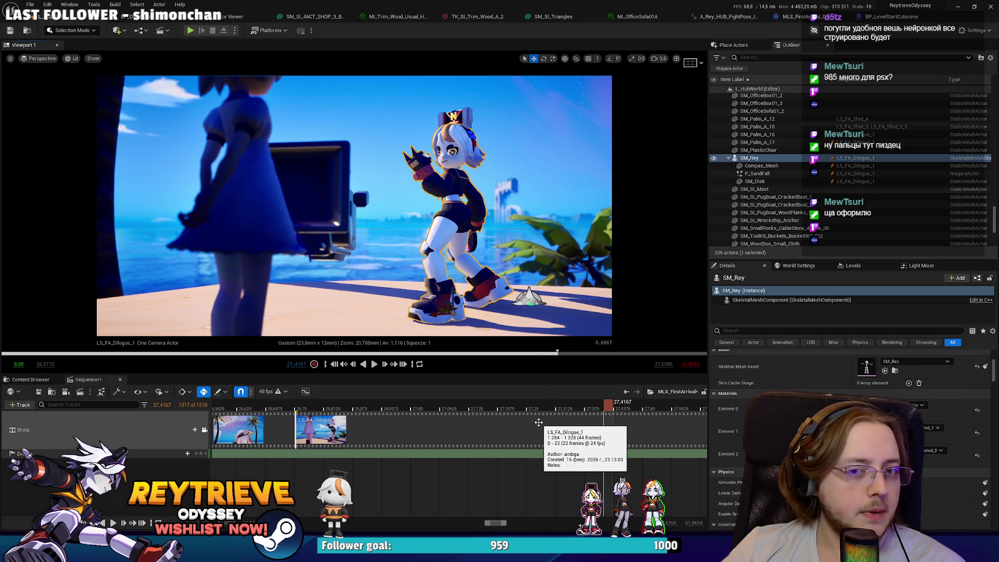
Select SM_Rey and browse the director blueprint's action list in the Sequencer Events graph.
{"action": "left_click", "coordinate": [755, 158]}
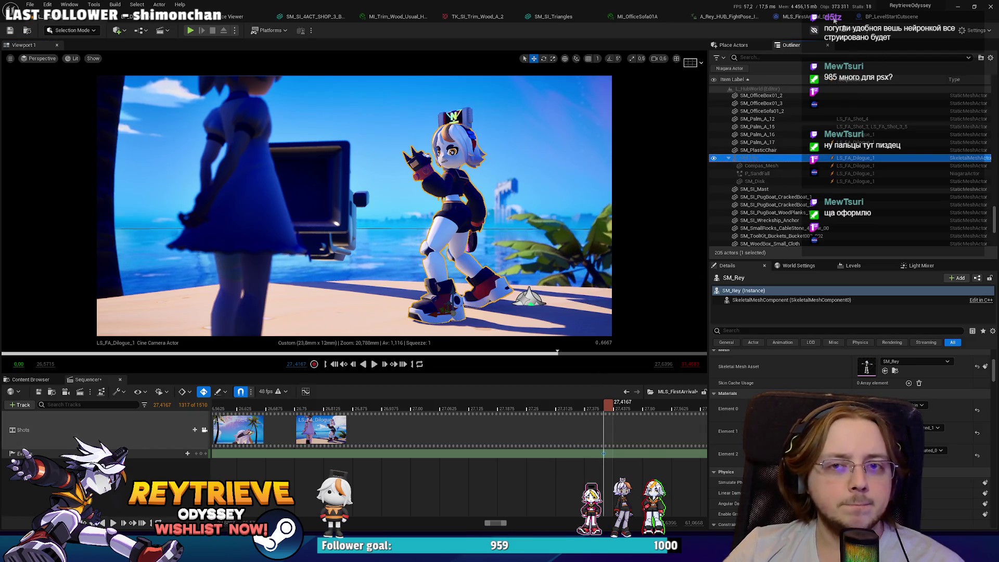
{"action": "left_click", "coordinate": [881, 19]}
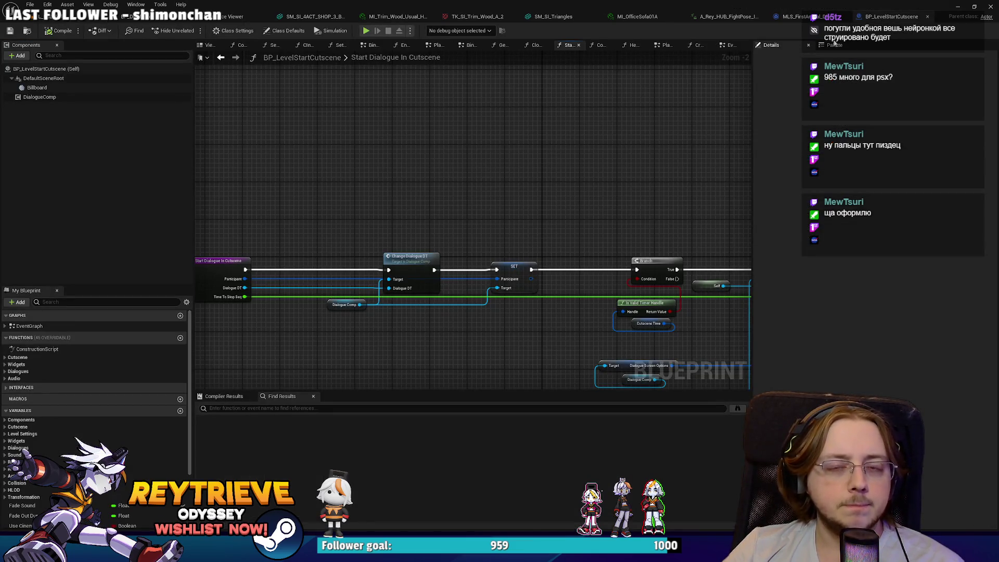
{"action": "left_click", "coordinate": [793, 16]}
{"action": "right_click", "coordinate": [351, 136]}
{"action": "left_click", "coordinate": [182, 71]}
{"action": "right_click", "coordinate": [422, 138]}
{"action": "left_click", "coordinate": [427, 167]}
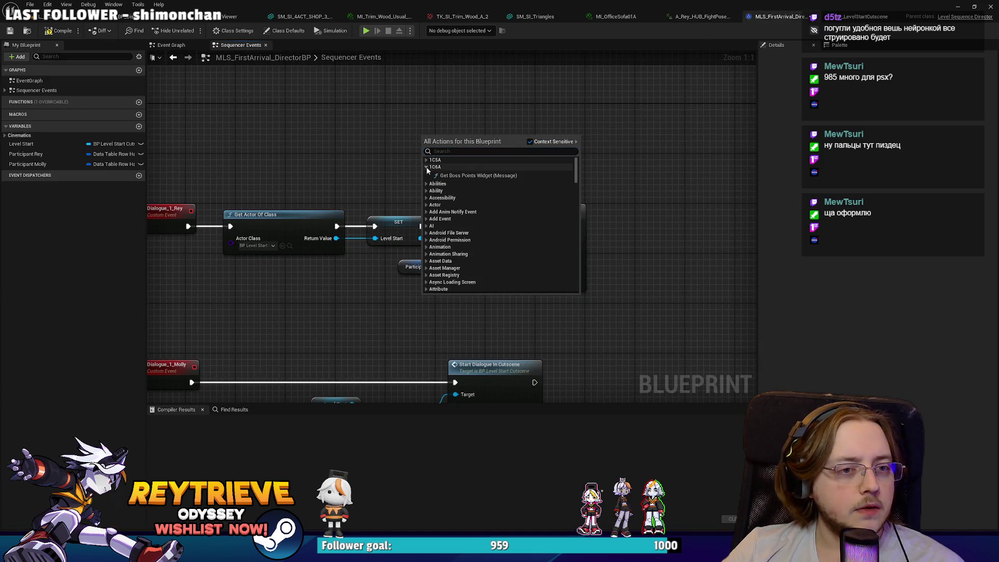
{"action": "left_click", "coordinate": [399, 157]}
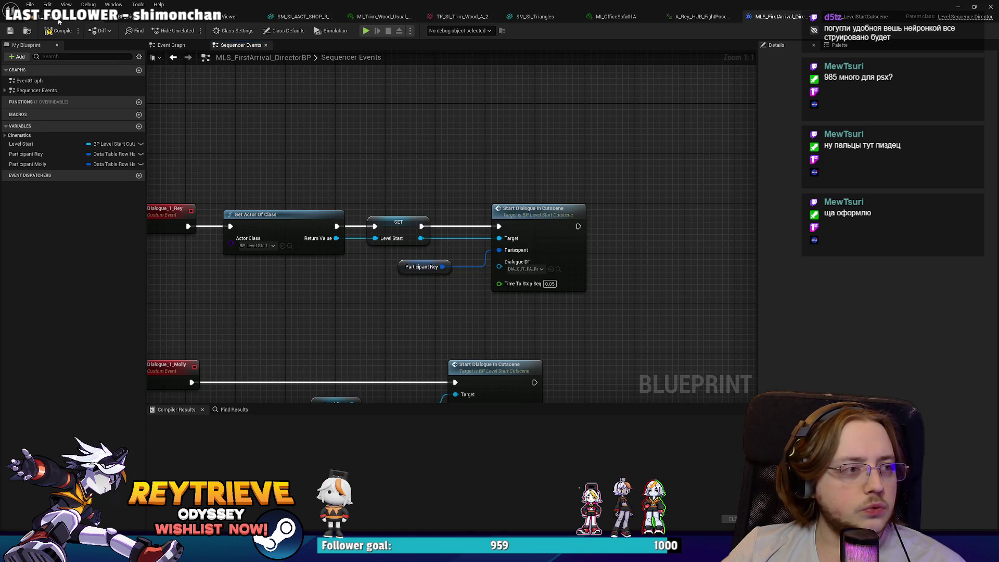
{"action": "left_click", "coordinate": [67, 16]}
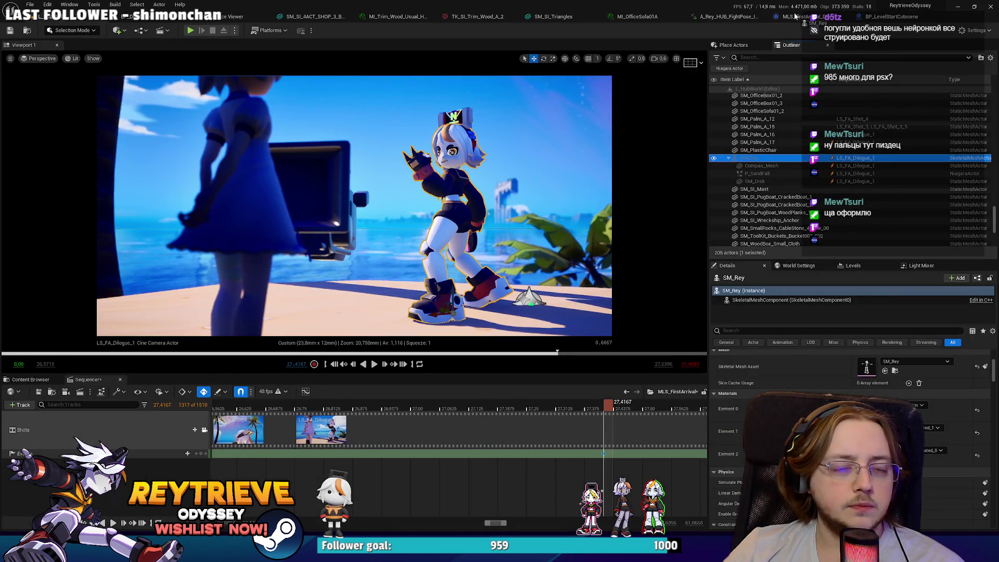
{"action": "left_click", "coordinate": [781, 16]}
Add a Get Child Object Bindings node beside the Molly dialogue node, then show Rey's HUB animations.
{"action": "key", "text": "Home"}
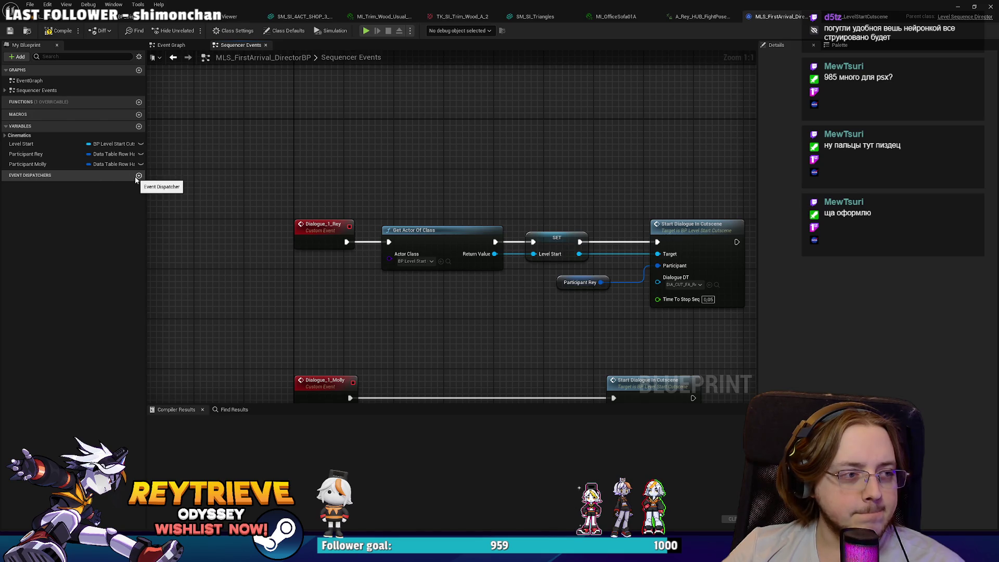
{"action": "left_click_drag", "start_coordinate": [420, 358], "coordinate": [336, 297]}
{"action": "right_click", "coordinate": [336, 297]}
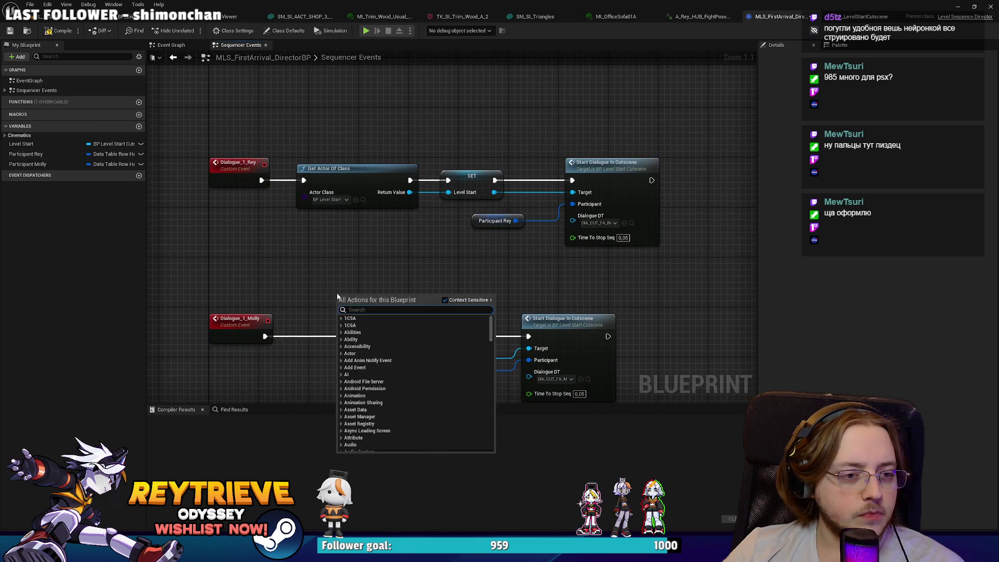
{"action": "type", "text": "get obje"}
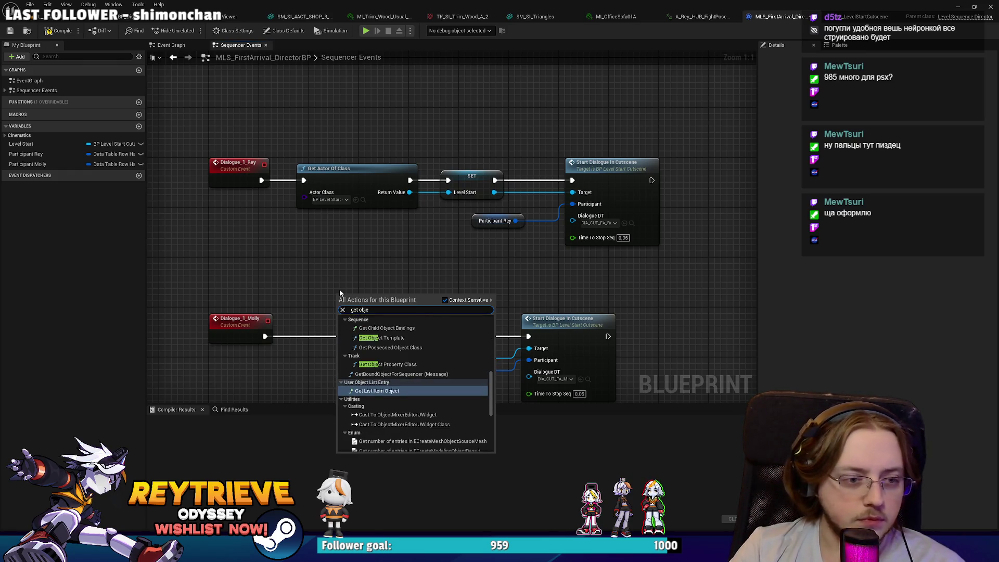
{"action": "scroll", "coordinate": [420, 385], "scroll_direction": "up", "scroll_amount": 2}
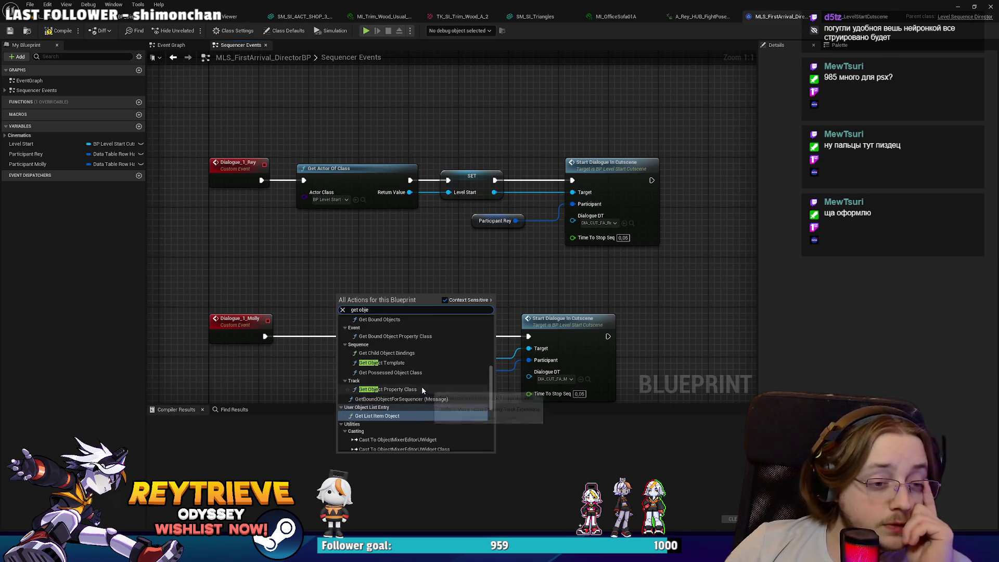
{"action": "left_click", "coordinate": [406, 352]}
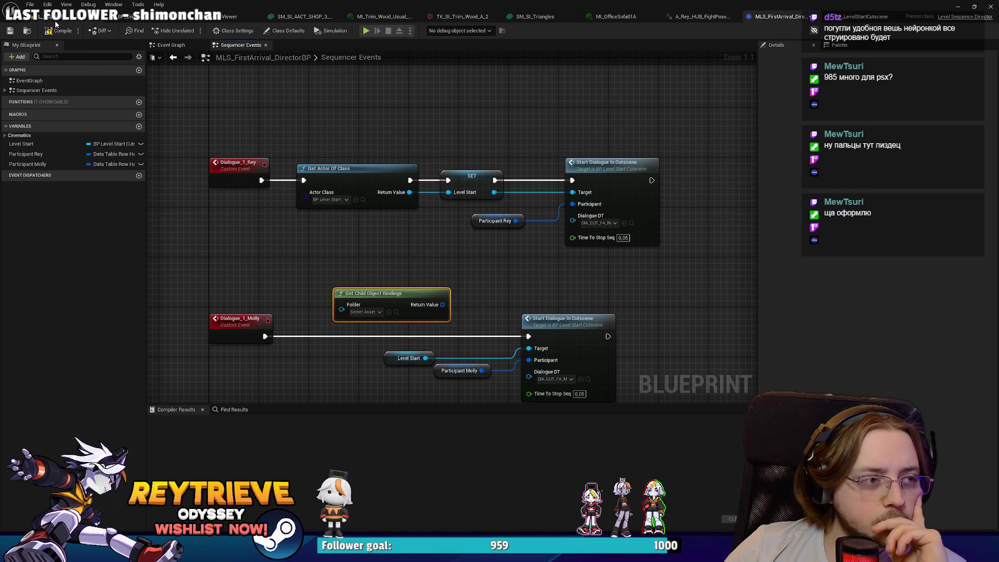
{"action": "left_click", "coordinate": [55, 20]}
{"action": "left_click", "coordinate": [31, 379]}
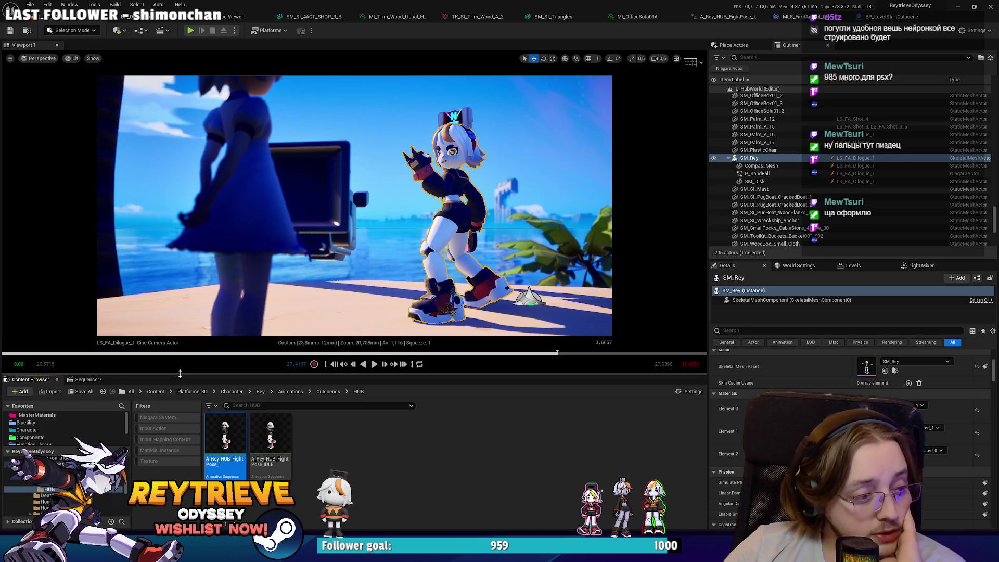
Enlarge the Content Browser by raising its splitter, then switch to the shared Blender screenshot.
{"action": "left_click_drag", "start_coordinate": [178, 374], "coordinate": [178, 306]}
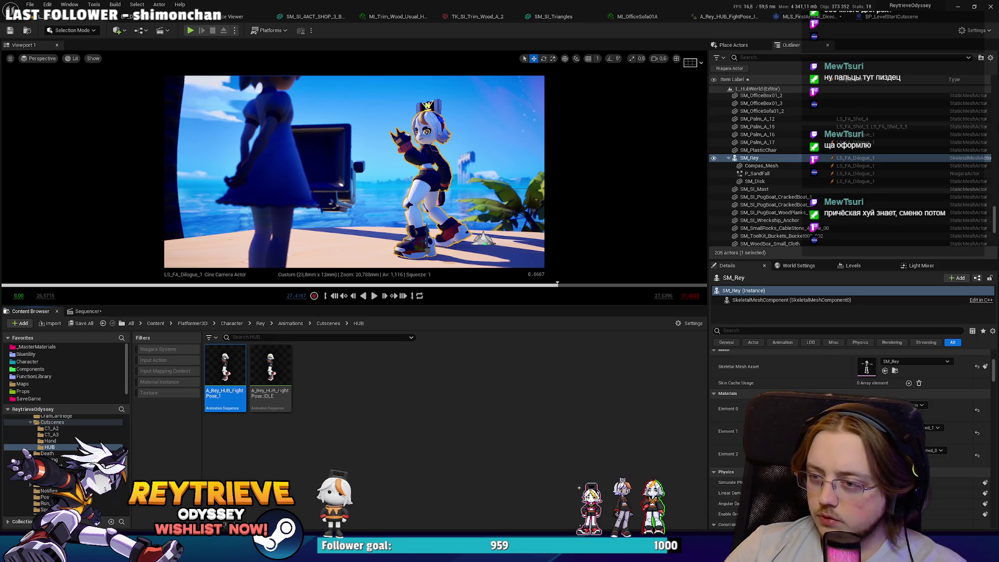
{"action": "key", "text": "alt+Tab"}
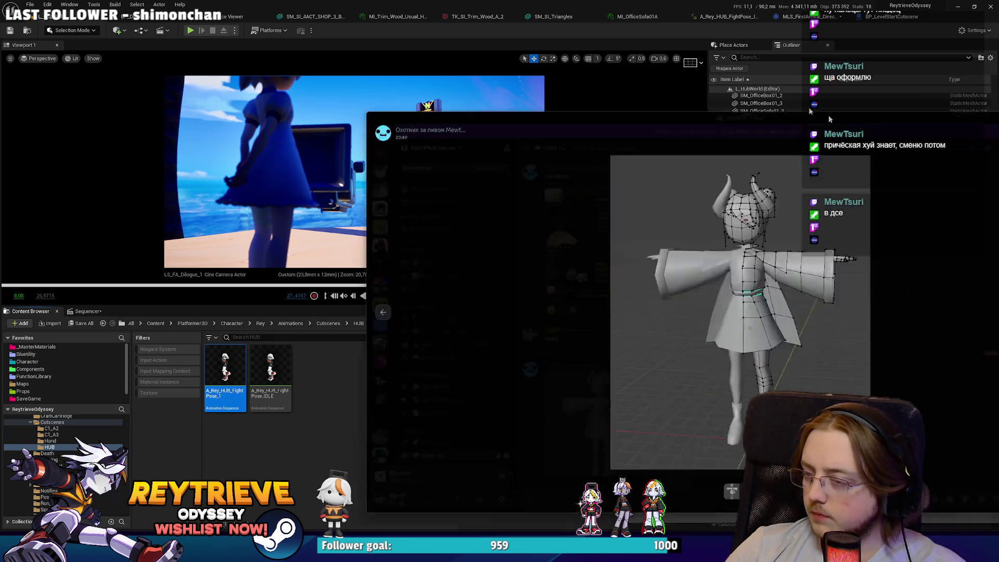
Flip between the stats and wireframe screenshots of the T-posed model and zoom into the wireframe.
{"action": "key", "text": "Right"}
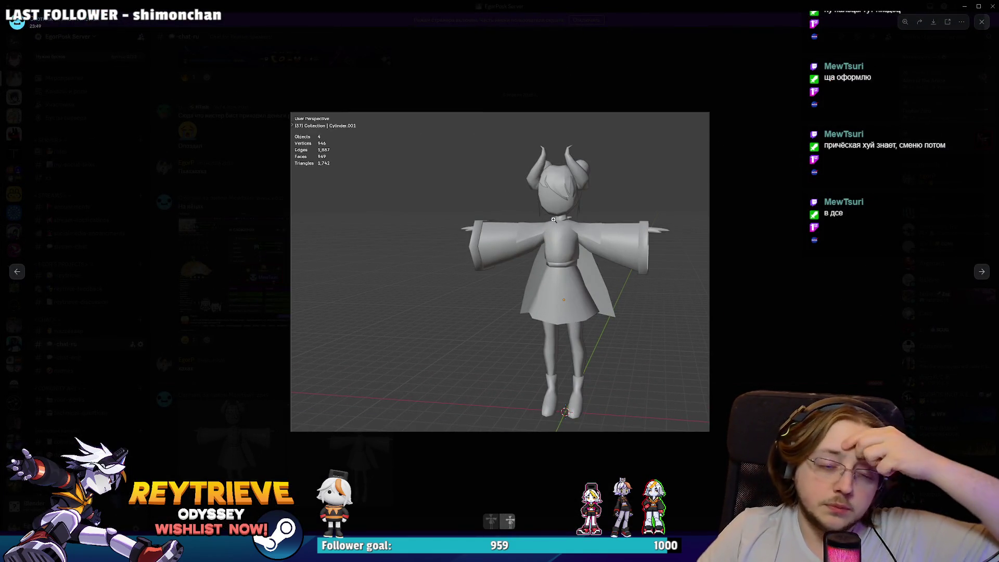
{"action": "key", "text": "Left"}
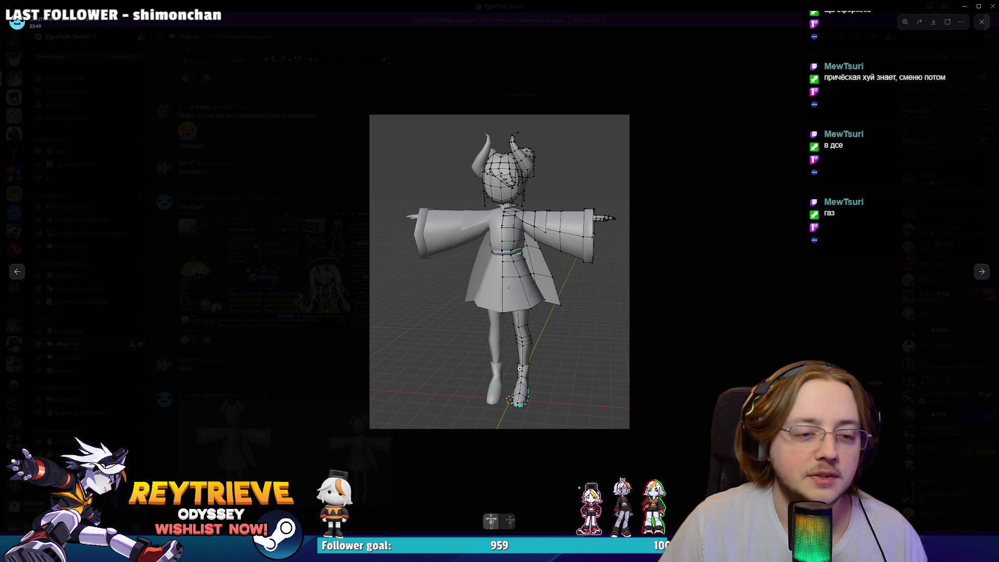
{"action": "left_click", "coordinate": [519, 370]}
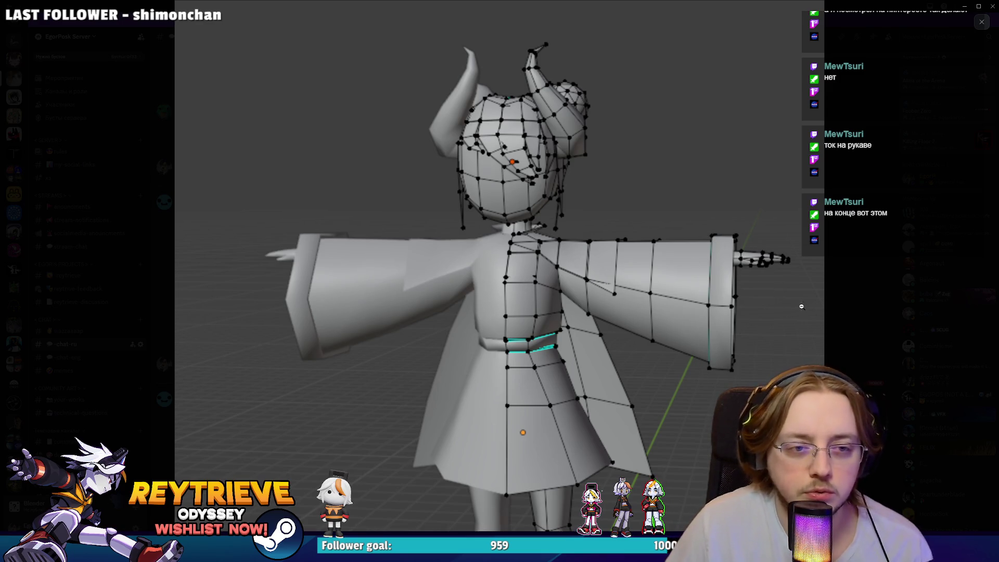
Close the Discord screenshot viewer and switch back to the Unreal Editor.
{"action": "key", "text": "Escape"}
{"action": "left_click", "coordinate": [446, 391]}
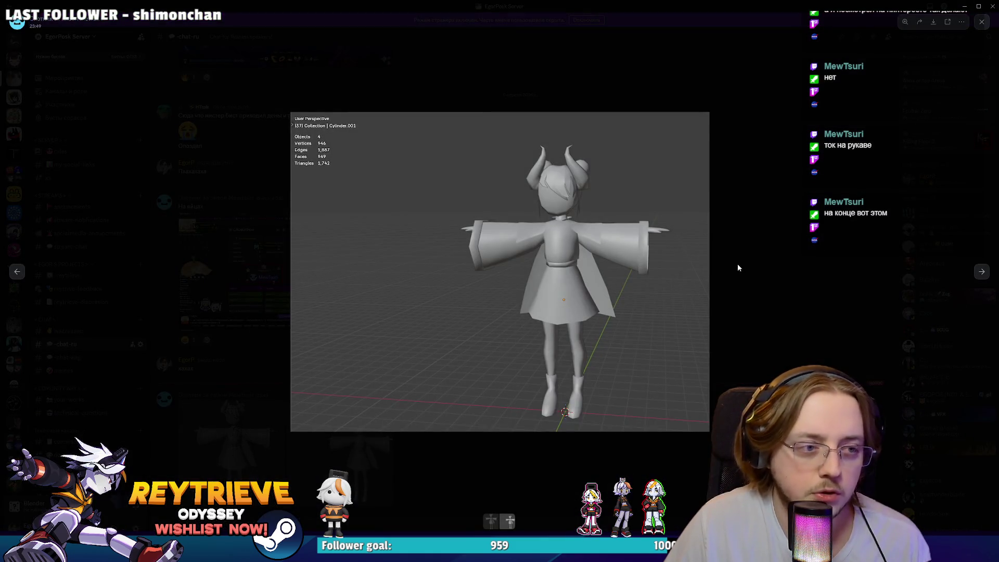
{"action": "left_click", "coordinate": [768, 243]}
{"action": "key", "text": "alt+Tab"}
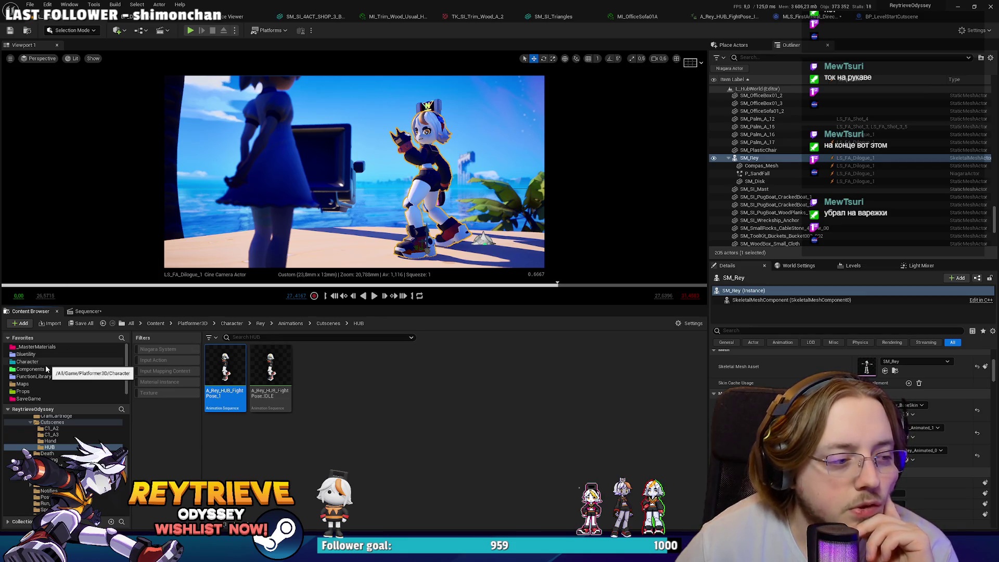
Browse Cinematics > Sequences > CraftCatridgeSeq and open the LS_CraftCartridge level sequence.
{"action": "scroll", "coordinate": [54, 457], "scroll_direction": "up", "scroll_amount": 15}
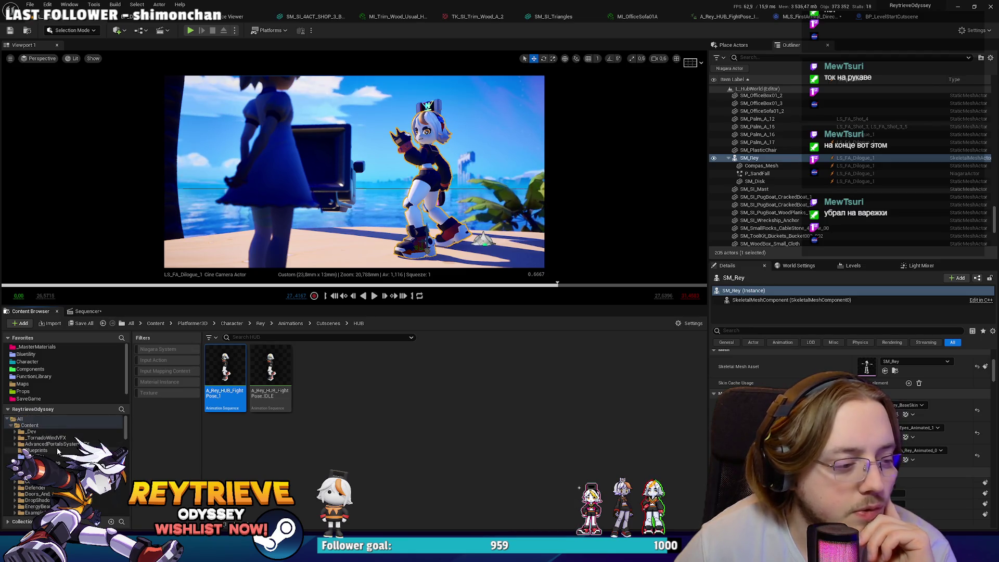
{"action": "scroll", "coordinate": [52, 447], "scroll_direction": "down", "scroll_amount": 3}
{"action": "left_click", "coordinate": [39, 432]}
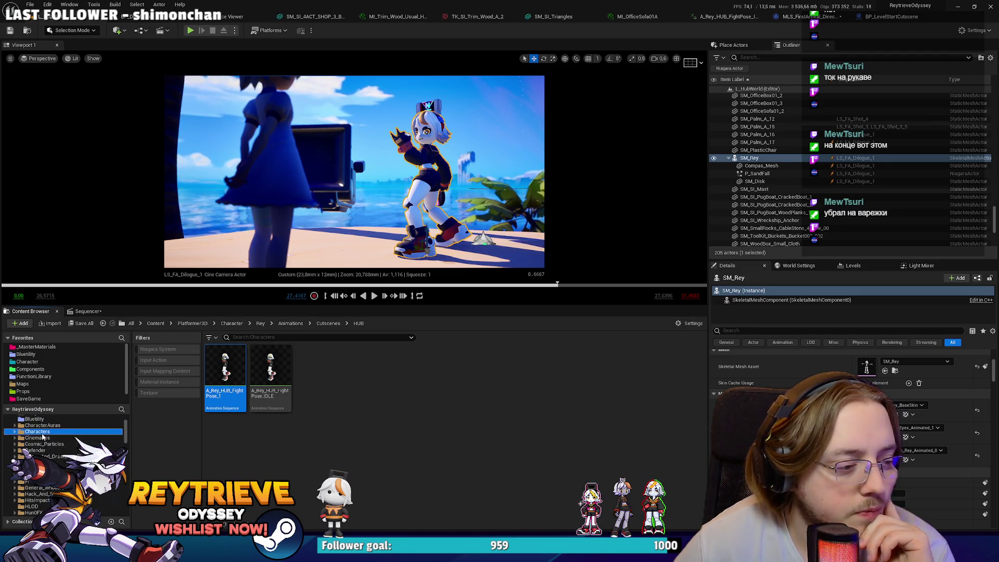
{"action": "left_click", "coordinate": [42, 438]}
{"action": "double_click", "coordinate": [270, 370]}
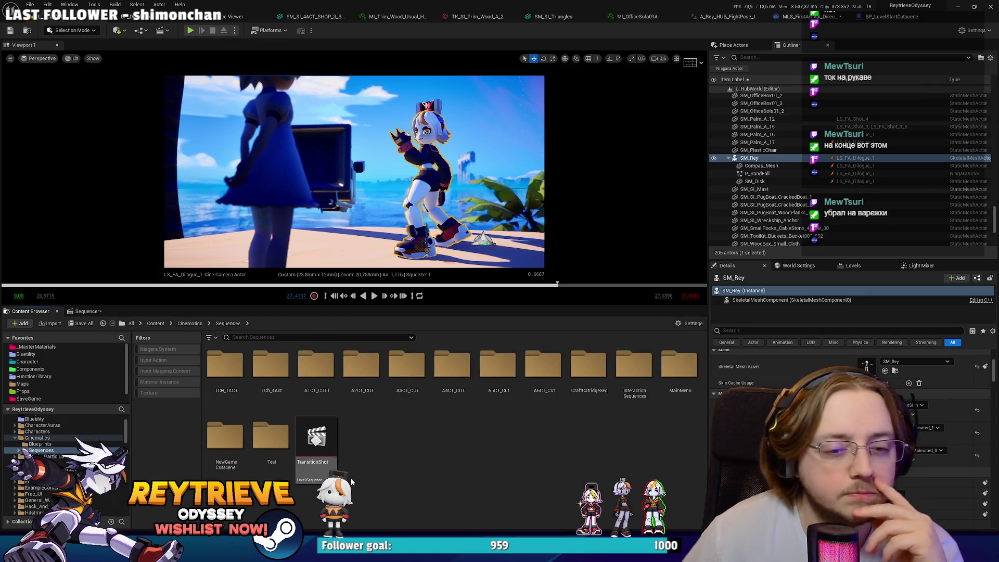
{"action": "double_click", "coordinate": [595, 396]}
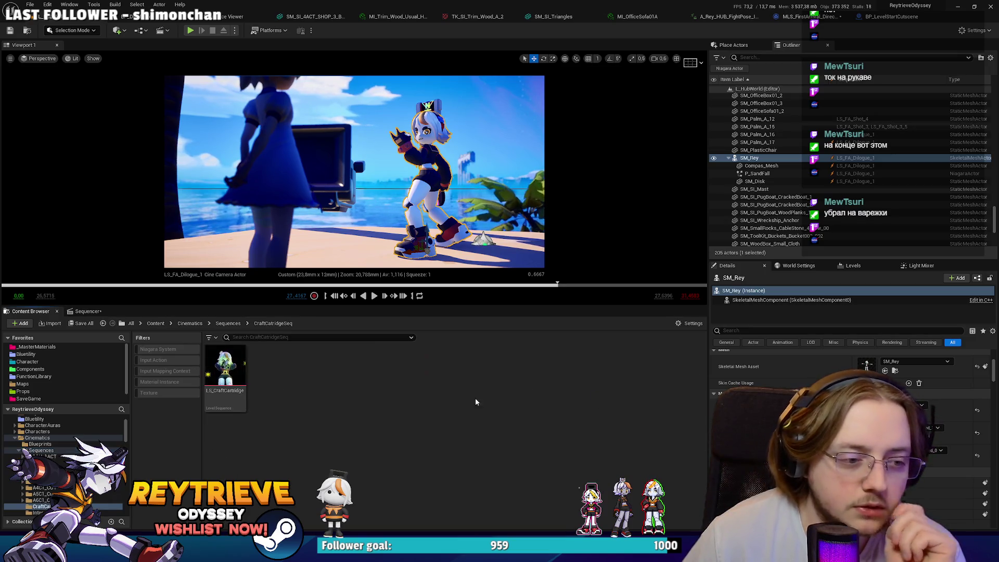
{"action": "double_click", "coordinate": [244, 365]}
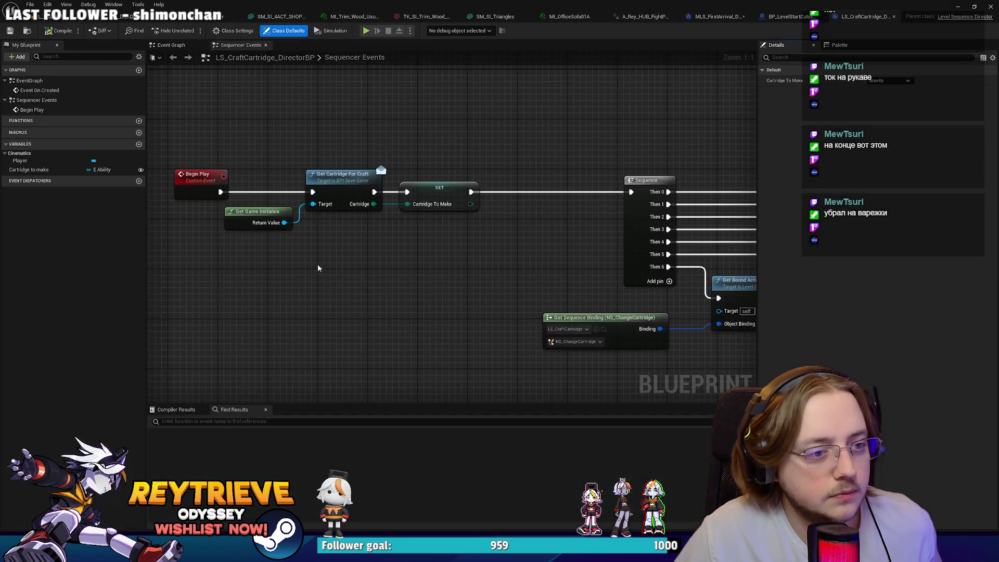
Copy the NS_ChangeCartridge Get Sequence Binding node into MLS_FirstArrival_DirectorBP and open its sequence selector.
{"action": "left_click_drag", "start_coordinate": [397, 244], "coordinate": [179, 219]}
{"action": "mouse_move", "coordinate": [301, 349]}
{"action": "left_mouse_down"}
{"action": "mouse_move", "coordinate": [447, 283]}
{"action": "mouse_move", "coordinate": [426, 281]}
{"action": "left_mouse_up"}
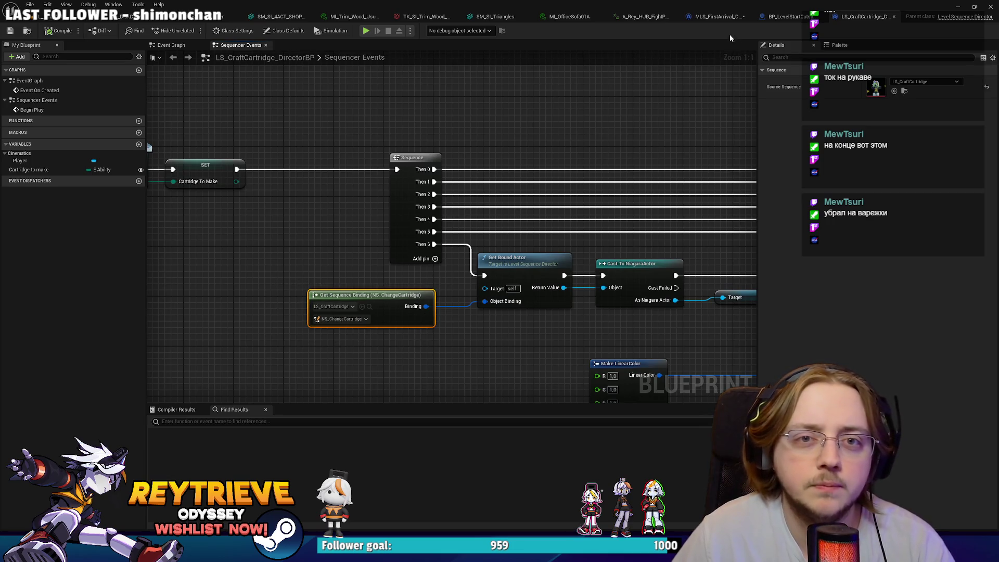
{"action": "left_click", "coordinate": [718, 17]}
{"action": "left_click", "coordinate": [308, 251]}
{"action": "key", "text": "ctrl+v"}
{"action": "left_click_drag", "start_coordinate": [442, 305], "coordinate": [441, 312]}
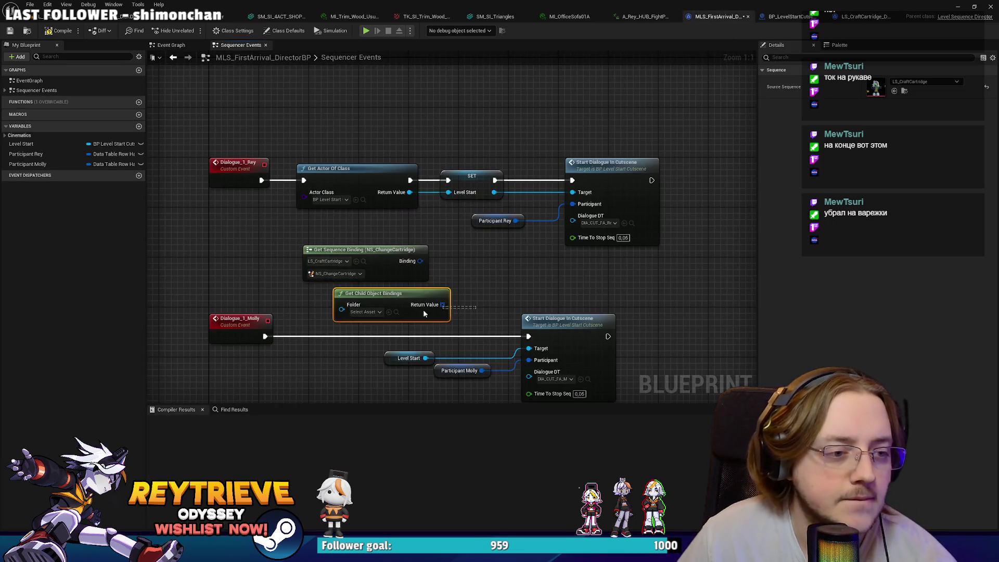
{"action": "left_click", "coordinate": [328, 261]}
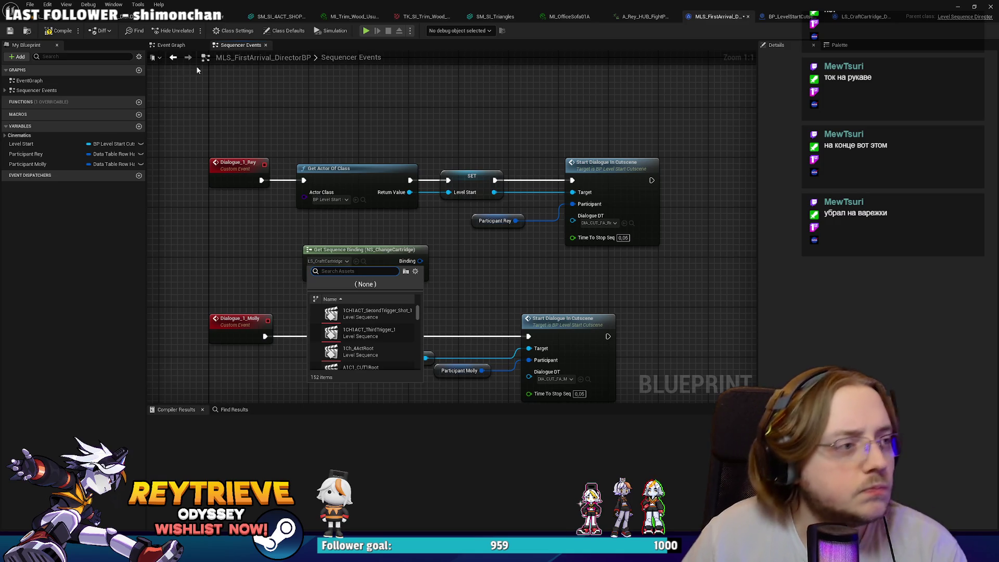
{"action": "left_click", "coordinate": [60, 19]}
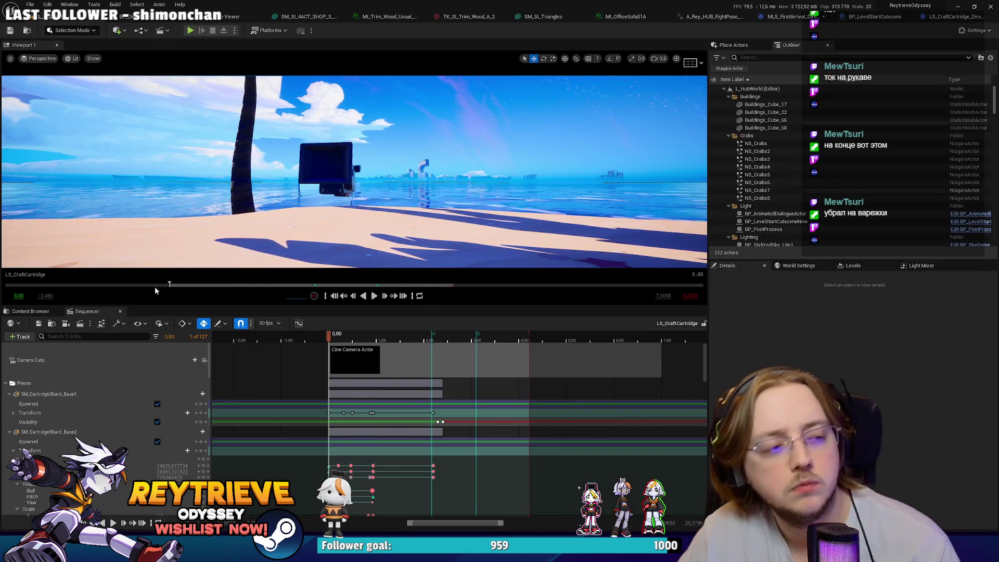
Show the CraftCatridgeSeq folder, frame the beach and harbour, and select BP_LevelStartCutsceneNew.
{"action": "left_click", "coordinate": [29, 311]}
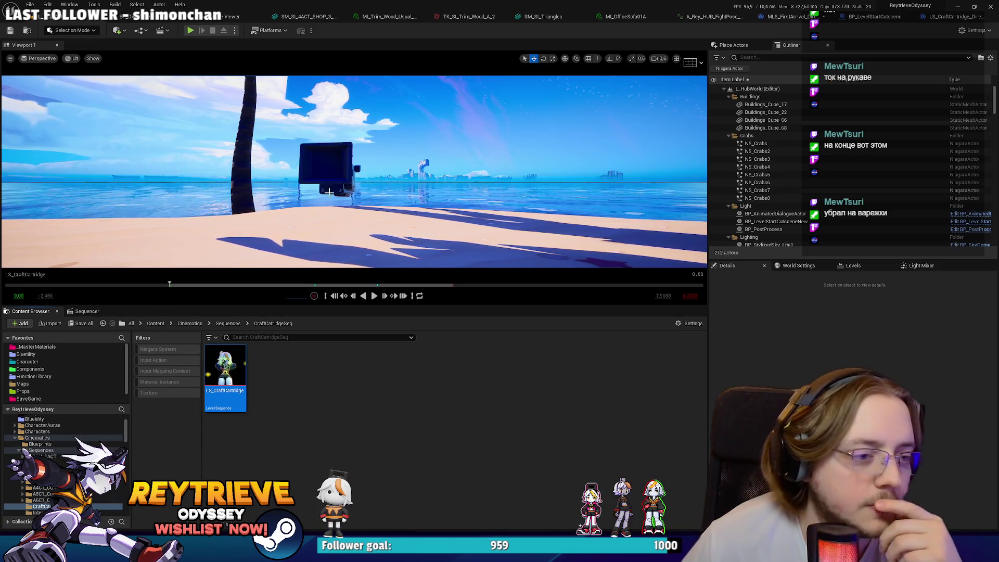
{"action": "scroll", "coordinate": [300, 208], "scroll_direction": "up", "scroll_amount": 3}
{"action": "left_click_drag", "start_coordinate": [300, 207], "coordinate": [333, 219]}
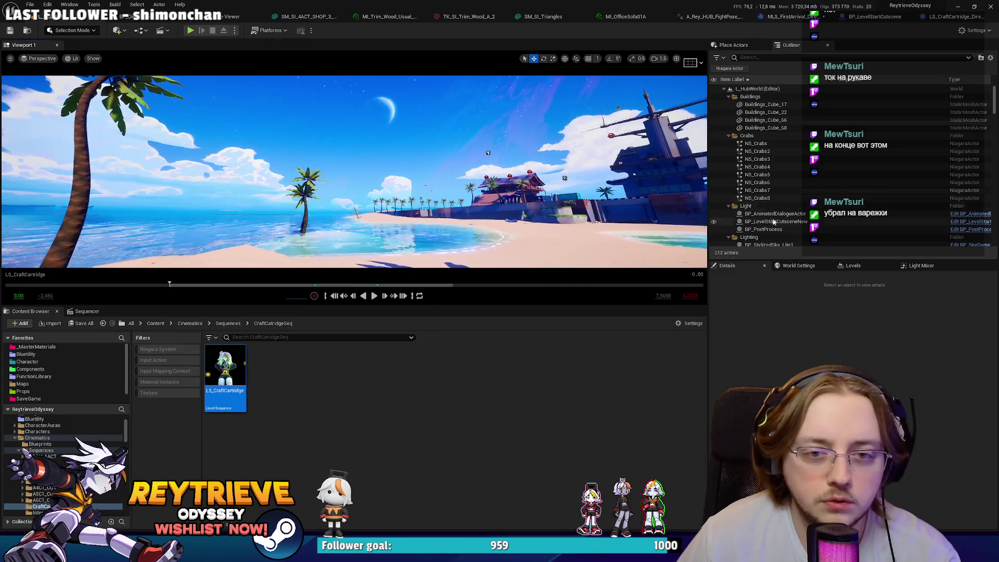
{"action": "left_click", "coordinate": [773, 221]}
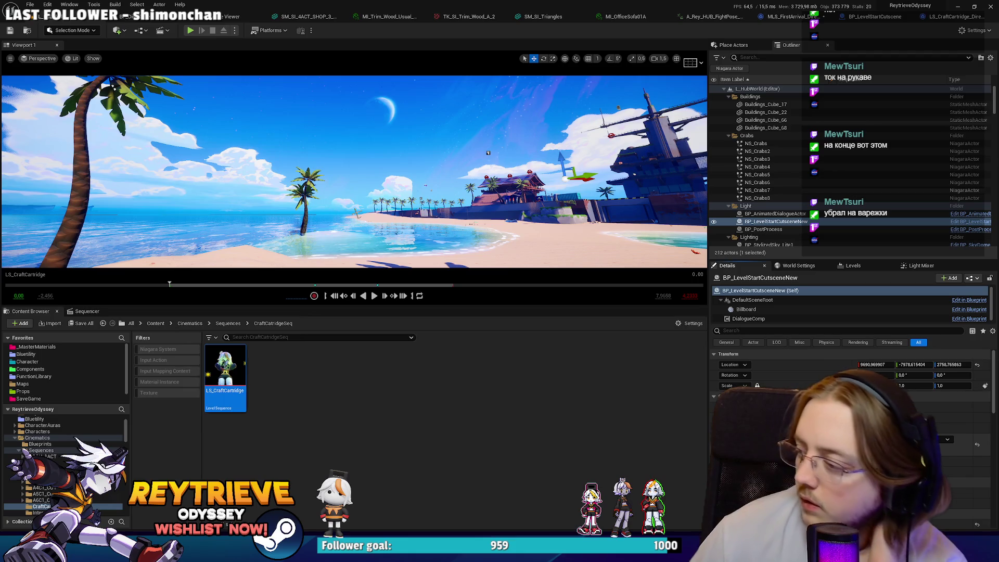
Preview the LS_FA_Dilogue_1 shot in MLS_FirstArrival, then jump to the director's Dialogue_1_Rey event.
{"action": "left_click", "coordinate": [86, 311]}
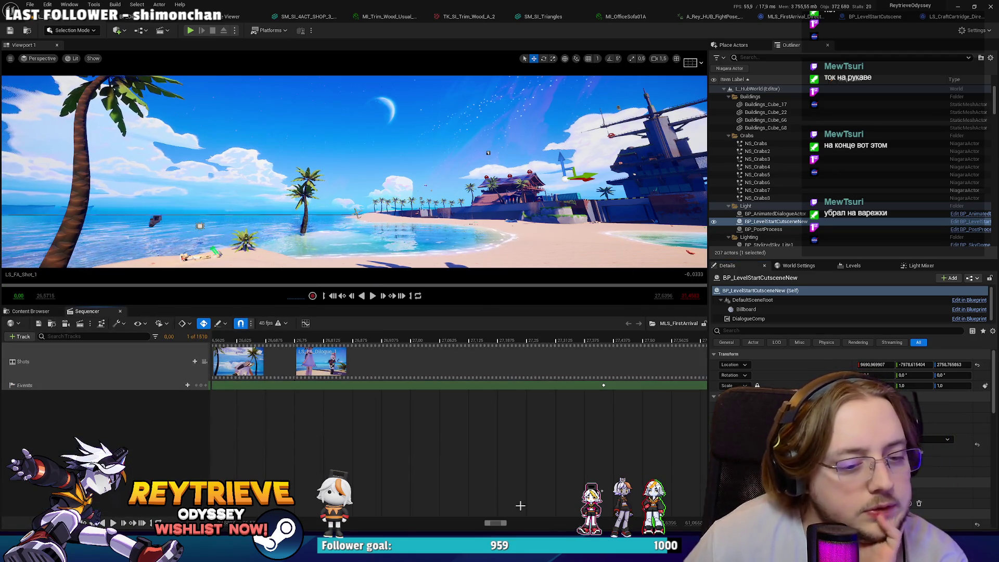
{"action": "left_click_drag", "start_coordinate": [505, 527], "coordinate": [526, 525]}
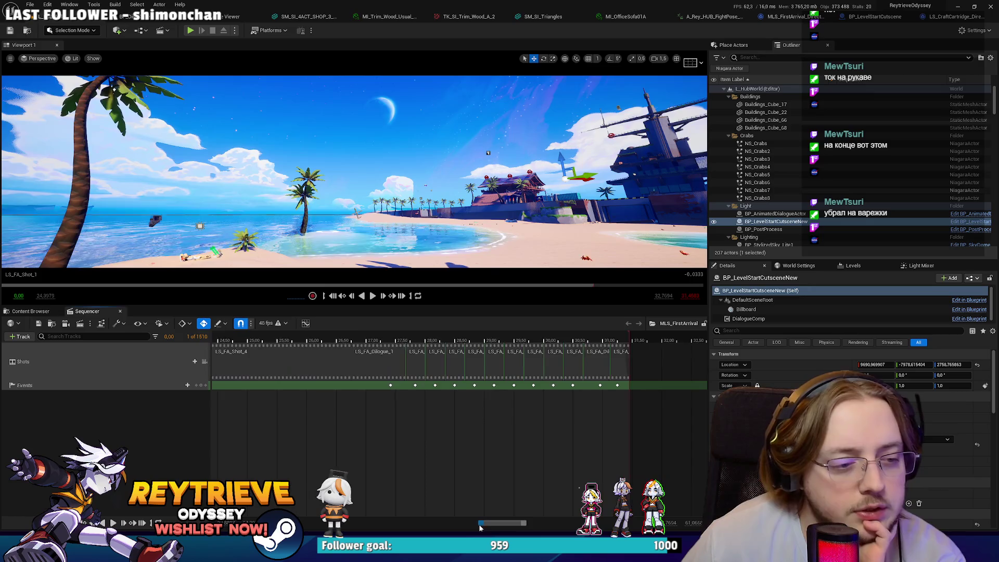
{"action": "double_click", "coordinate": [399, 361]}
{"action": "mouse_move", "coordinate": [431, 338]}
{"action": "left_mouse_down"}
{"action": "mouse_move", "coordinate": [419, 339]}
{"action": "mouse_move", "coordinate": [467, 346]}
{"action": "left_mouse_up"}
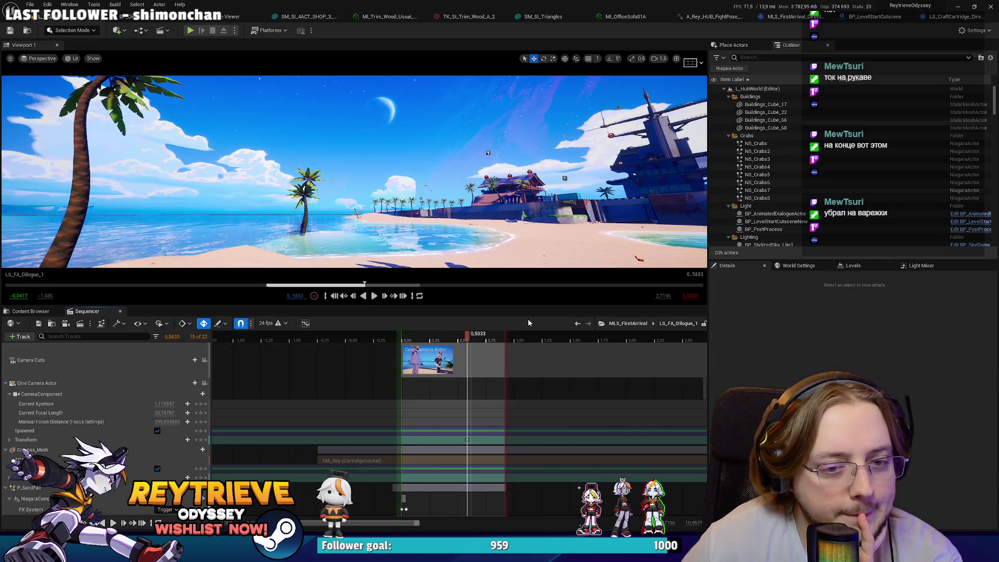
{"action": "left_click", "coordinate": [619, 327]}
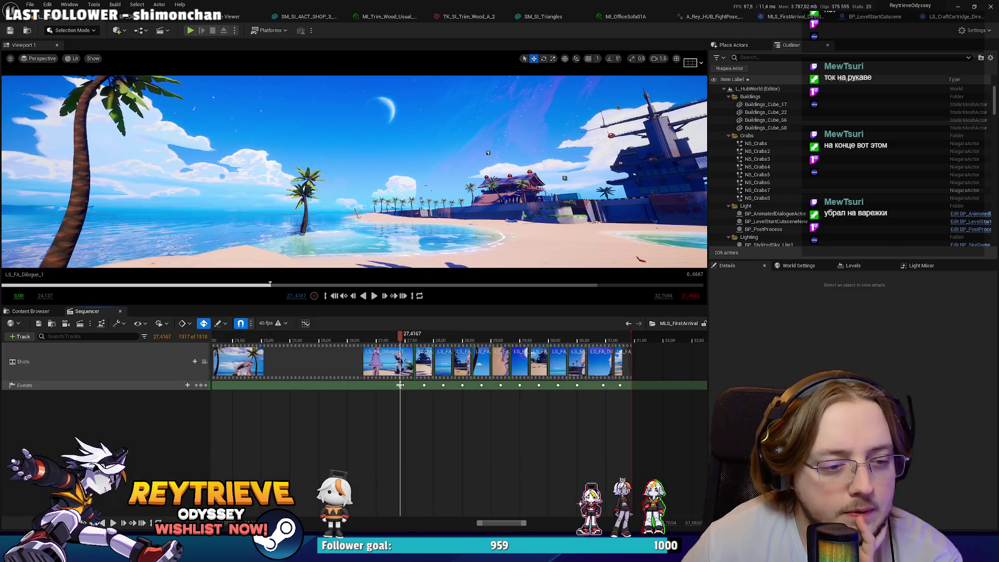
{"action": "double_click", "coordinate": [408, 384]}
{"action": "left_click", "coordinate": [69, 21]}
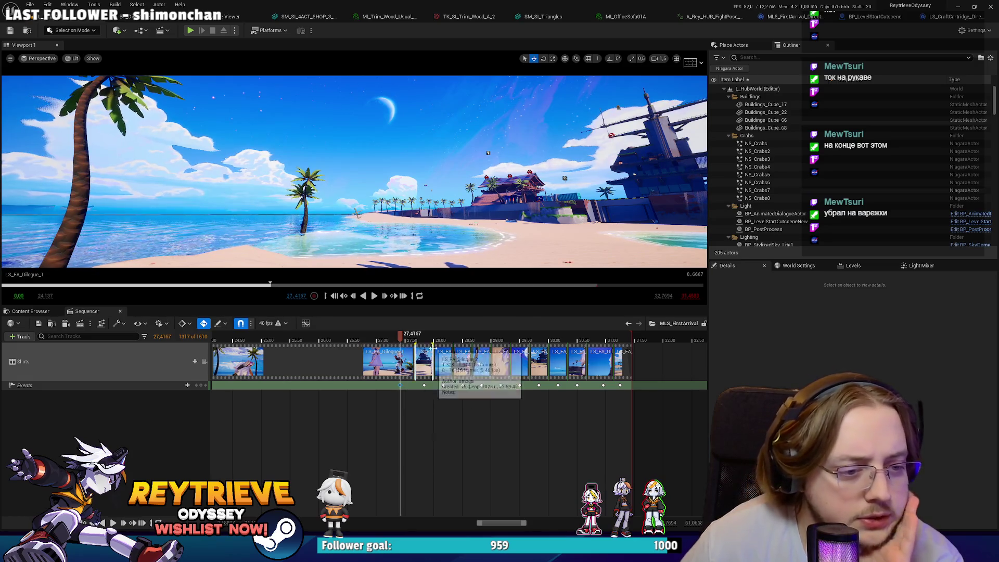
{"action": "double_click", "coordinate": [400, 385]}
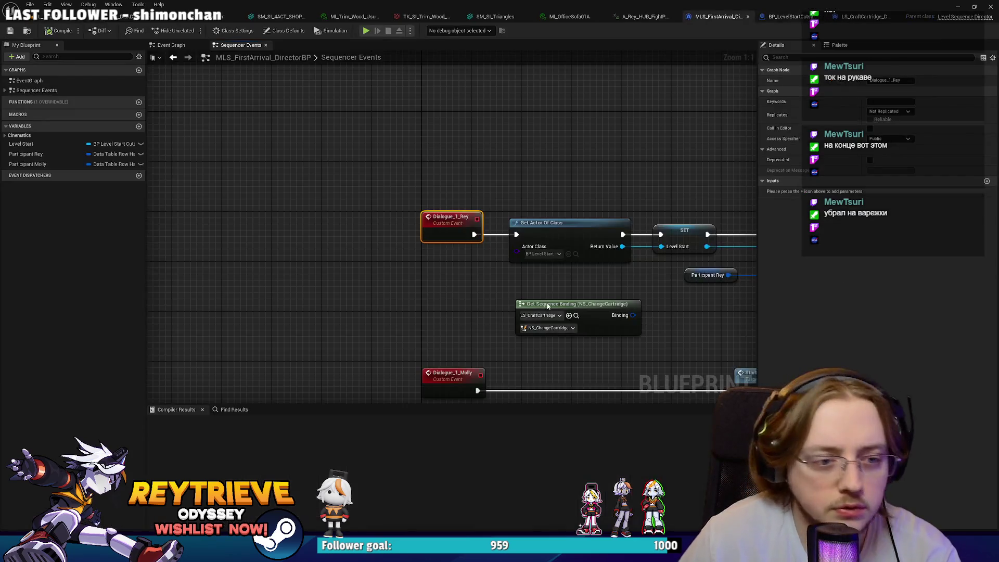
Point the Get Sequence Binding node at LS_FA_Dilogue_1 with SKT_Molly as the binding.
{"action": "left_click", "coordinate": [551, 315]}
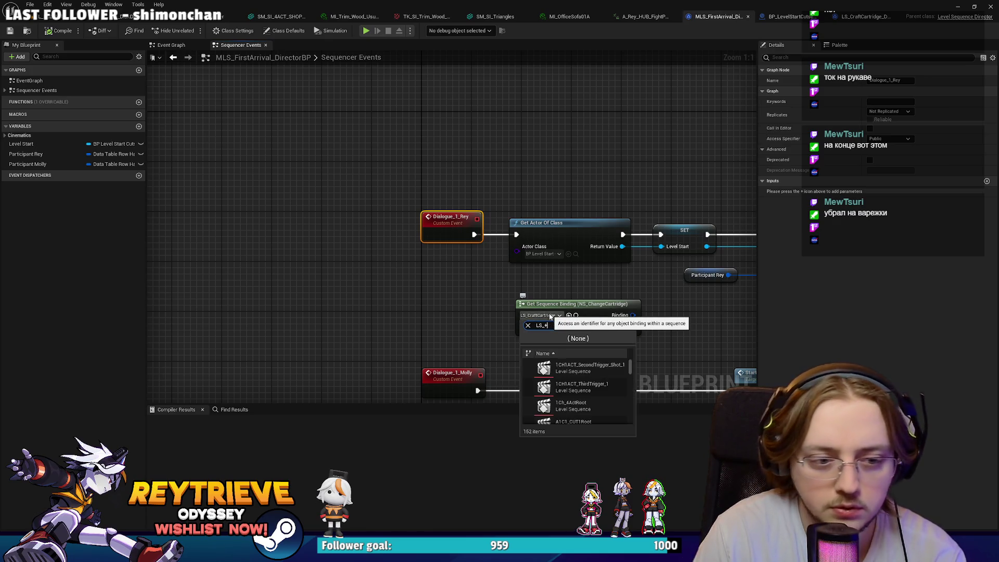
{"action": "type", "text": "D"}
{"action": "key", "text": "BackSpace"}
{"action": "type", "text": "FA"}
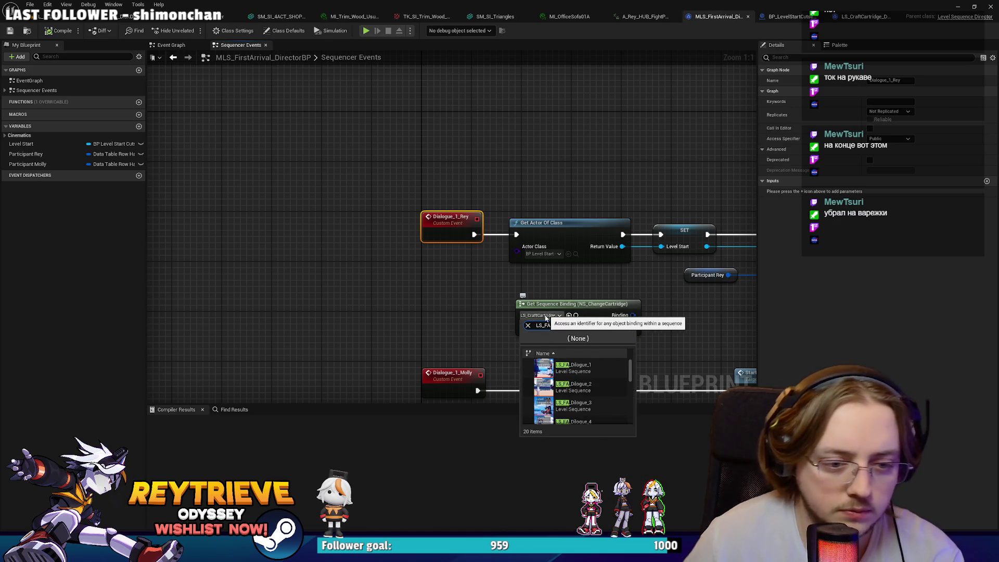
{"action": "left_click", "coordinate": [573, 368]}
{"action": "left_click_drag", "start_coordinate": [590, 318], "coordinate": [513, 311]}
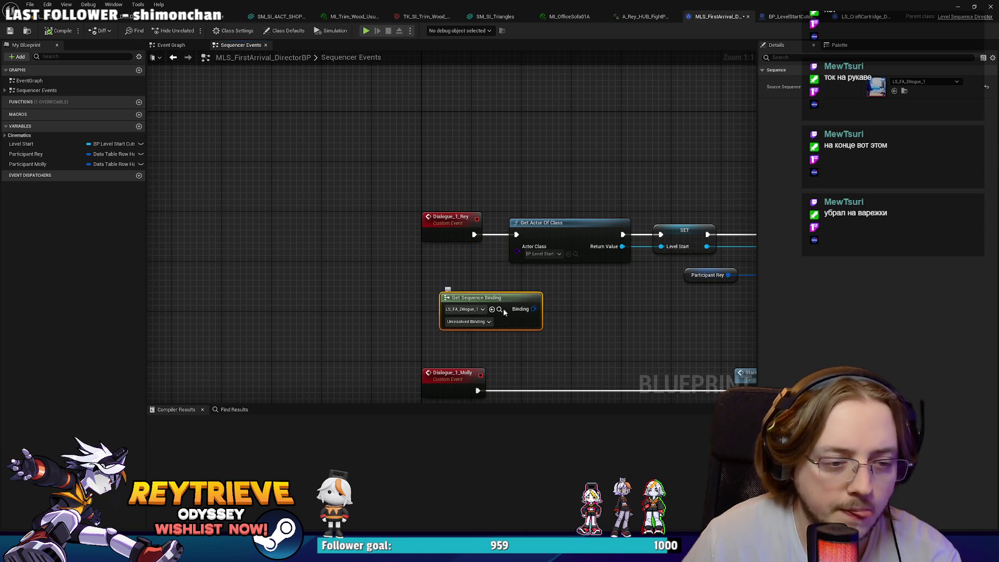
{"action": "left_click", "coordinate": [485, 322]}
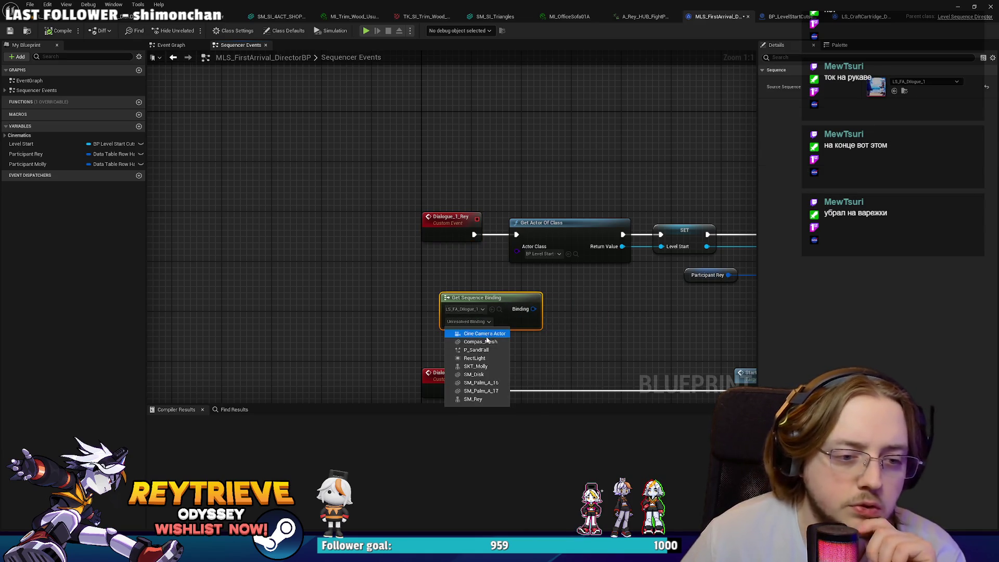
{"action": "left_click", "coordinate": [475, 366]}
{"action": "mouse_move", "coordinate": [534, 308]}
{"action": "left_mouse_down"}
{"action": "mouse_move", "coordinate": [416, 297]}
{"action": "mouse_move", "coordinate": [469, 316]}
{"action": "left_mouse_up"}
{"action": "key", "text": "Escape"}
Bring a Get Bound Actor node over from LS_CraftCartridge_DirectorBP and wire the binding into it.
{"action": "left_click", "coordinate": [863, 16]}
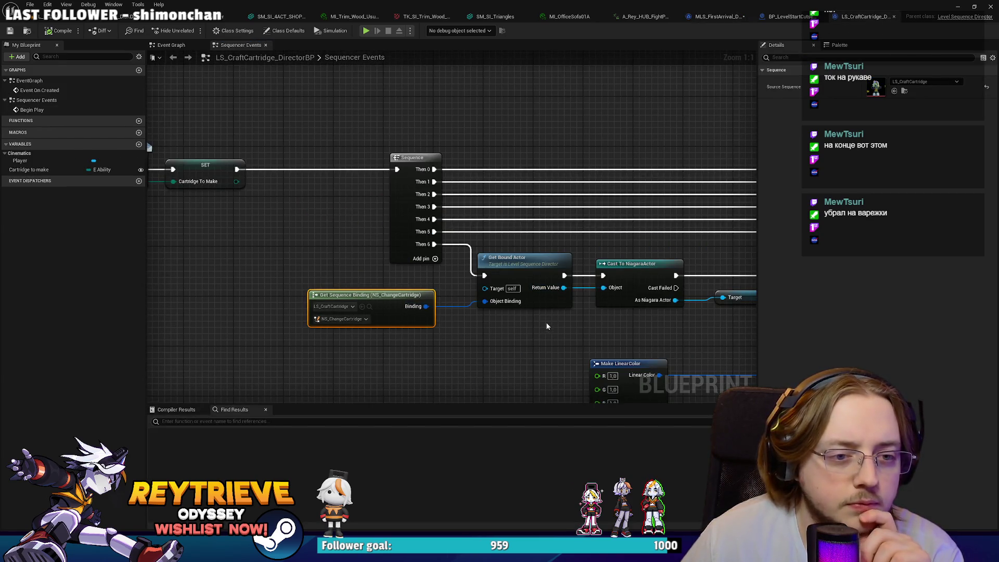
{"action": "left_click", "coordinate": [541, 292]}
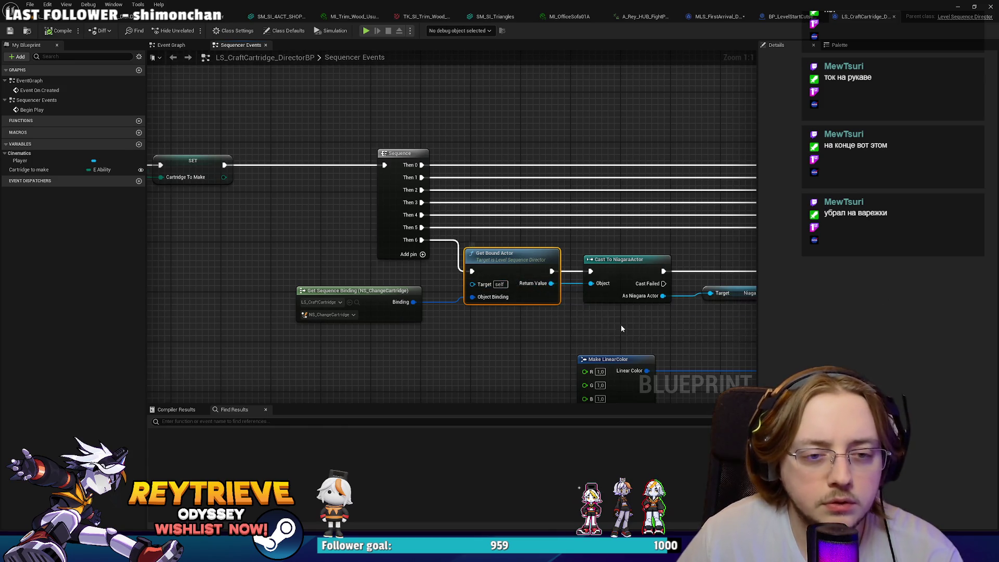
{"action": "left_click_drag", "start_coordinate": [621, 328], "coordinate": [546, 313]}
{"action": "left_click", "coordinate": [716, 16]}
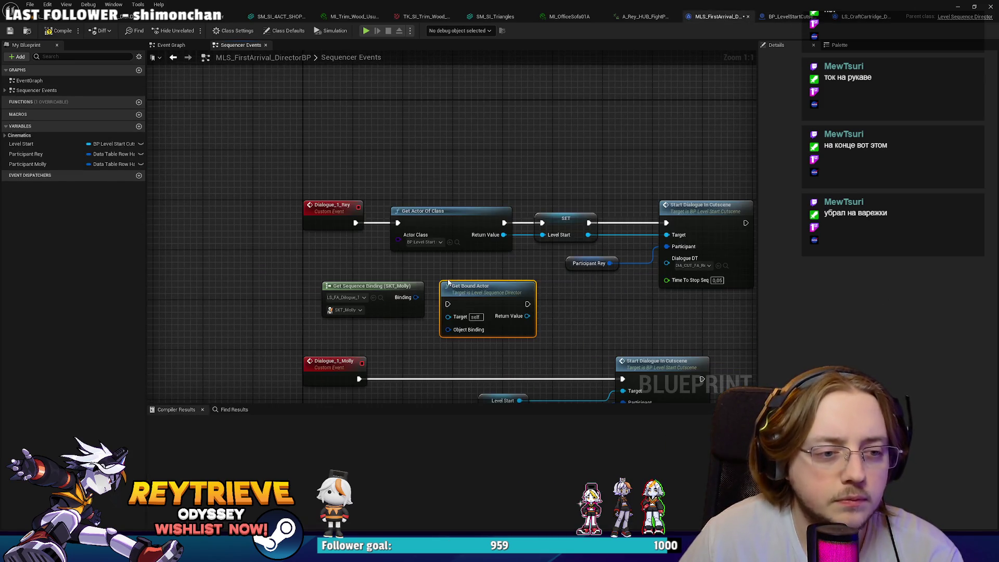
{"action": "left_click_drag", "start_coordinate": [447, 330], "coordinate": [416, 297]}
{"action": "scroll", "coordinate": [409, 263], "scroll_direction": "down", "scroll_amount": 2}
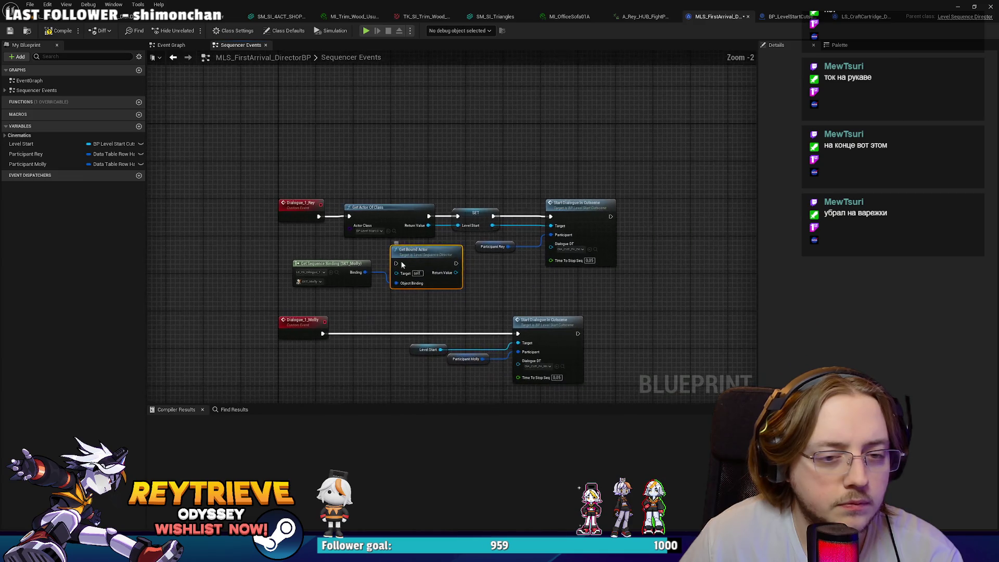
{"action": "left_click_drag", "start_coordinate": [409, 263], "coordinate": [434, 273]}
Line up the binding and Get Bound Actor pair beside Start Dialogue on the dialogue row.
{"action": "left_click_drag", "start_coordinate": [551, 244], "coordinate": [474, 221]}
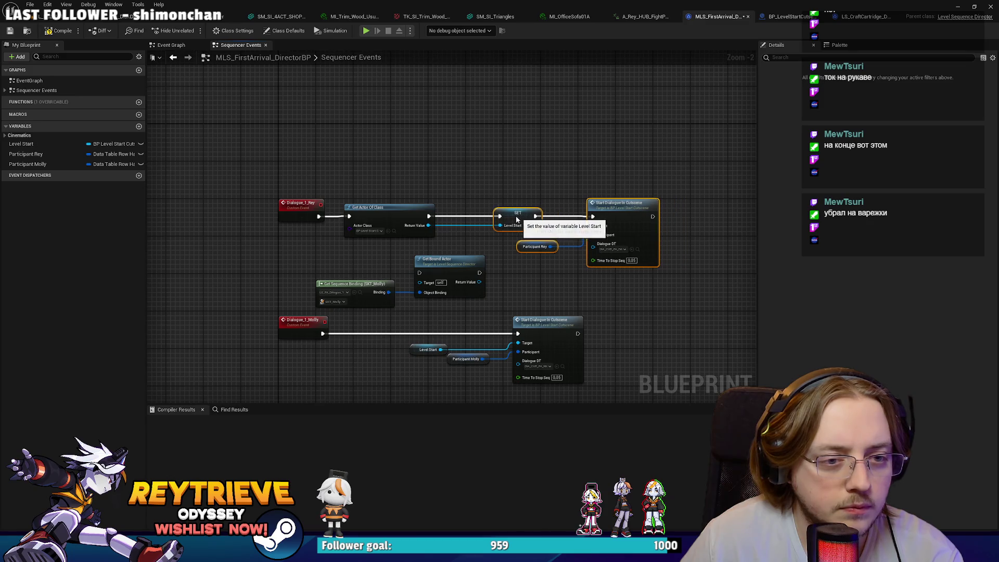
{"action": "left_click_drag", "start_coordinate": [517, 239], "coordinate": [314, 310]}
{"action": "mouse_move", "coordinate": [427, 259]}
{"action": "left_mouse_down"}
{"action": "mouse_move", "coordinate": [552, 286]}
{"action": "mouse_move", "coordinate": [652, 241]}
{"action": "left_mouse_up"}
{"action": "scroll", "coordinate": [652, 241], "scroll_direction": "up", "scroll_amount": 2}
{"action": "mouse_move", "coordinate": [576, 262]}
{"action": "left_mouse_down"}
{"action": "mouse_move", "coordinate": [599, 233]}
{"action": "mouse_move", "coordinate": [695, 248]}
{"action": "mouse_move", "coordinate": [692, 217]}
{"action": "left_mouse_up"}
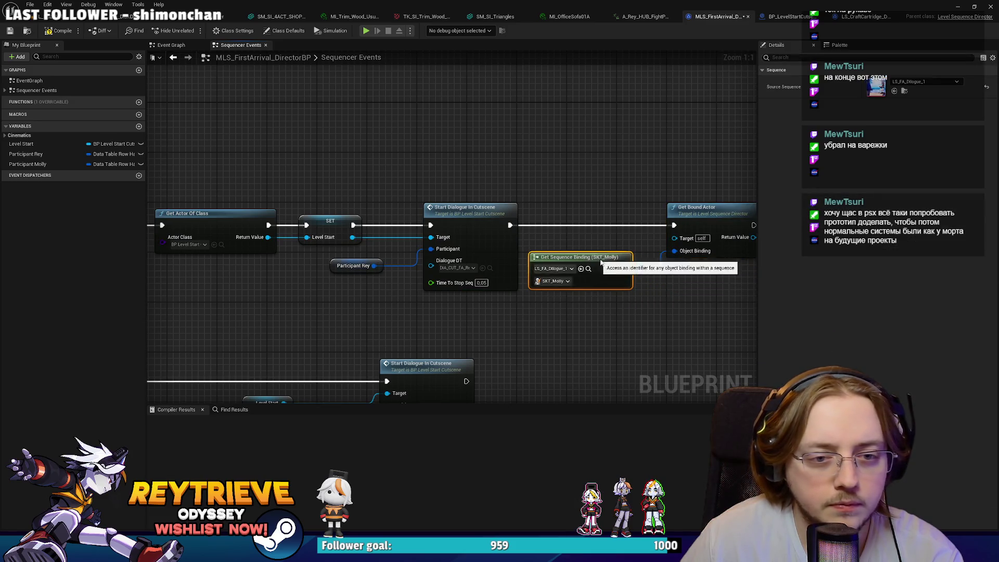
{"action": "left_click_drag", "start_coordinate": [667, 285], "coordinate": [505, 275]}
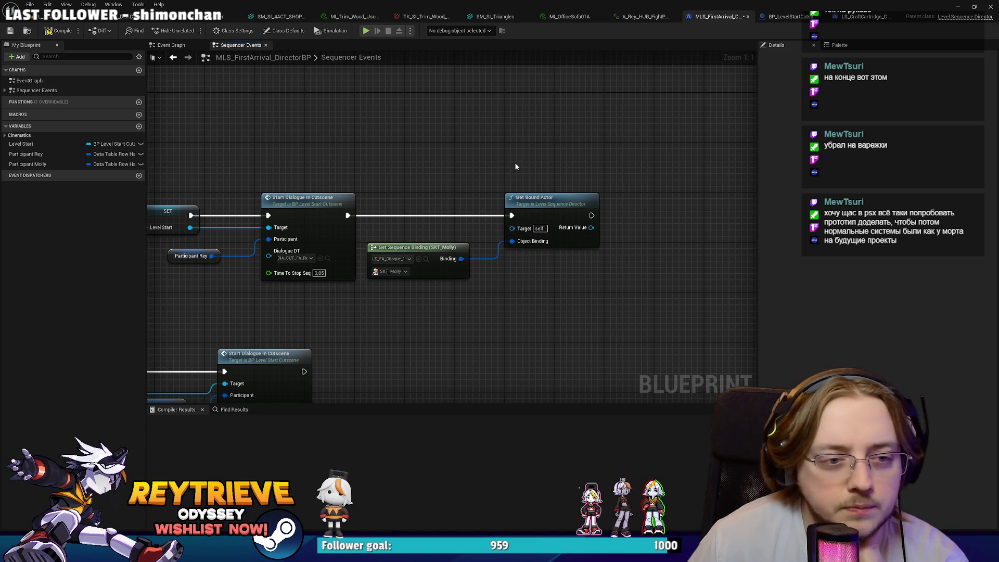
{"action": "left_click_drag", "start_coordinate": [516, 164], "coordinate": [490, 148]}
{"action": "left_click", "coordinate": [403, 225]}
{"action": "left_click", "coordinate": [581, 182]}
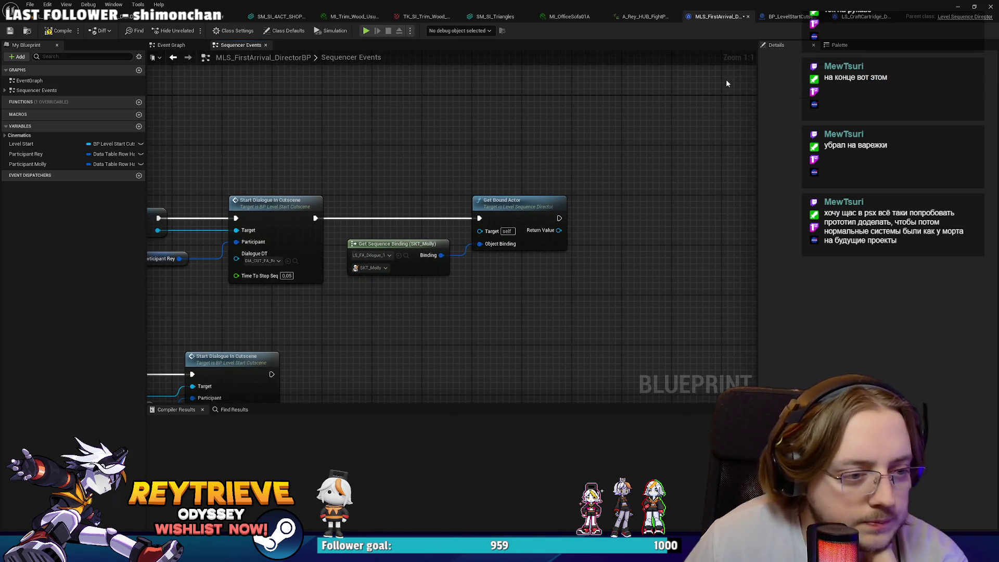
{"action": "left_click", "coordinate": [859, 17]}
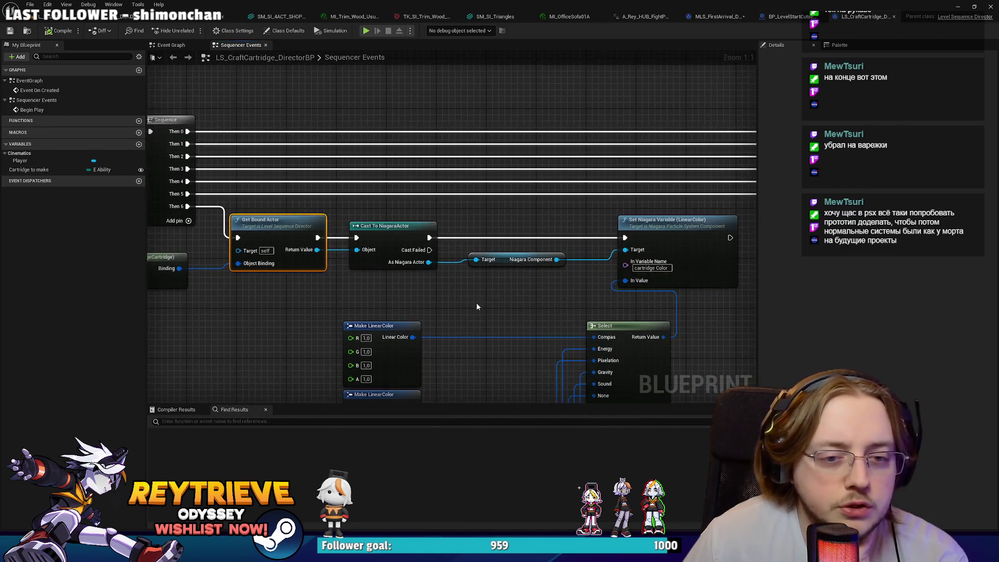
Box-select the Cast To StaticMeshActor and Static Mesh Component nodes in LS_CraftCartridge_DirectorBP.
{"action": "scroll", "coordinate": [539, 68], "scroll_direction": "down", "scroll_amount": 3}
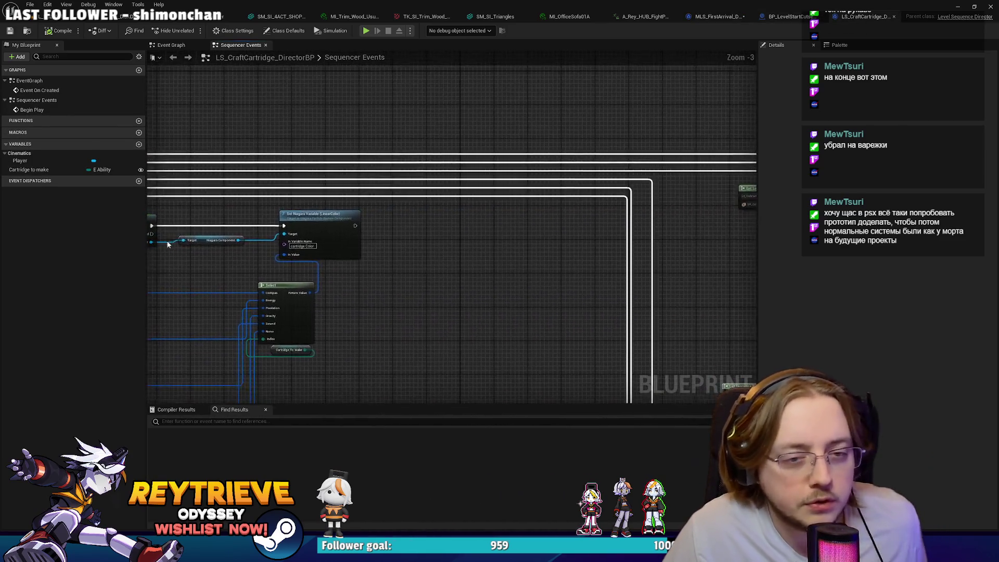
{"action": "scroll", "coordinate": [417, 302], "scroll_direction": "up", "scroll_amount": 1}
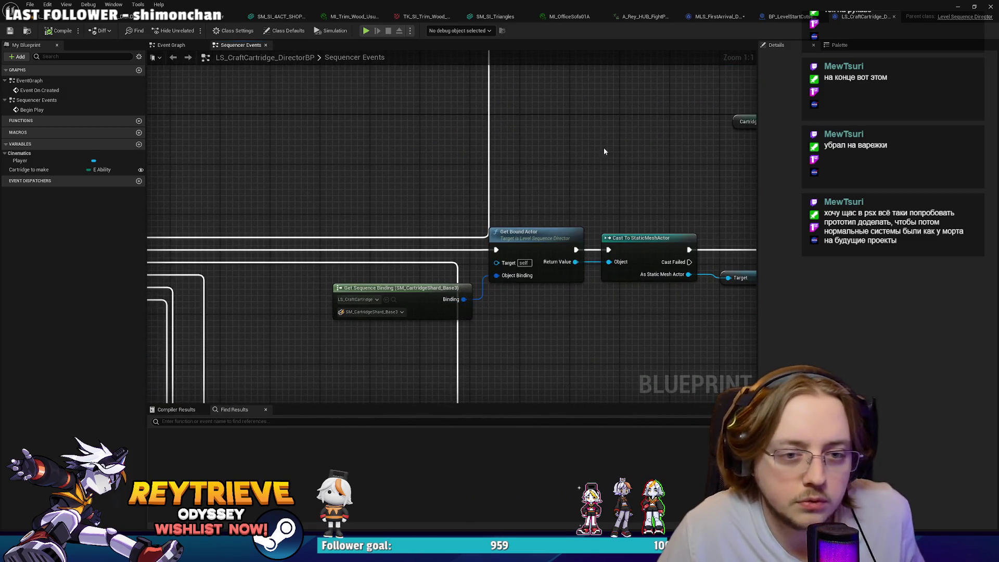
{"action": "scroll", "coordinate": [521, 216], "scroll_direction": "up", "scroll_amount": 2}
{"action": "left_click_drag", "start_coordinate": [520, 216], "coordinate": [390, 209]}
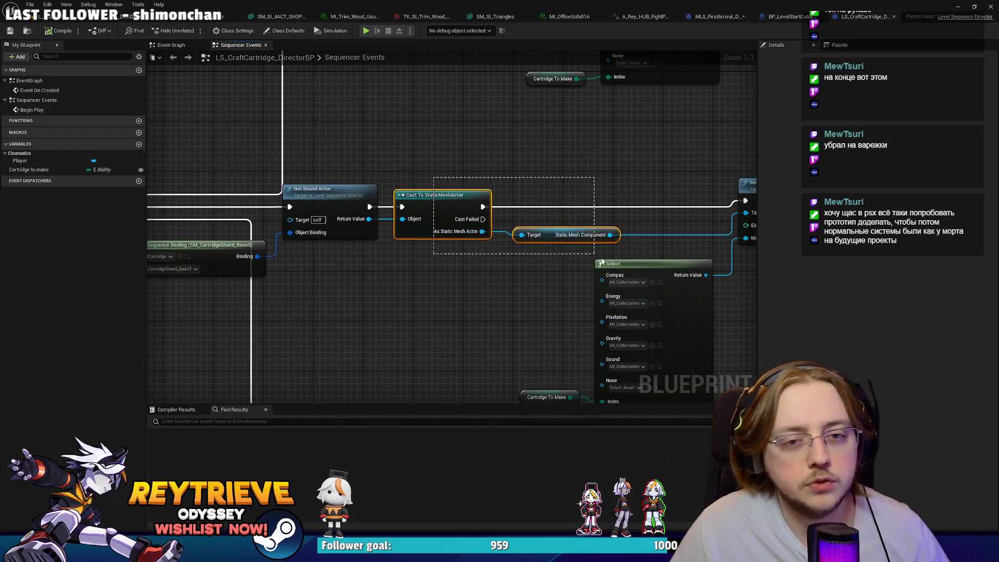
{"action": "left_click_drag", "start_coordinate": [614, 250], "coordinate": [484, 243]}
Look over the lower Set Material chain, then go back to the MLS_FirstArrival director graph.
{"action": "scroll", "coordinate": [395, 219], "scroll_direction": "down", "scroll_amount": 4}
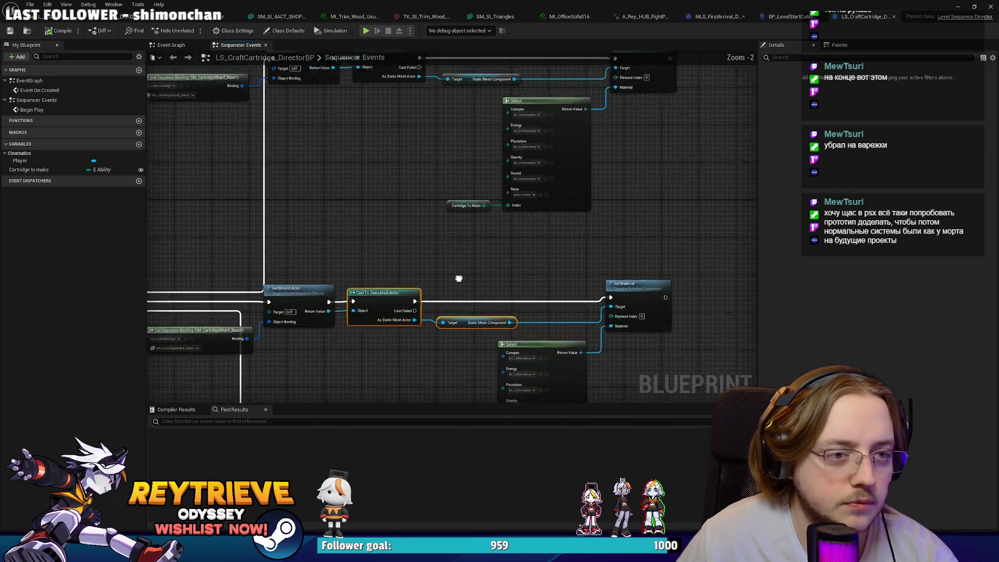
{"action": "scroll", "coordinate": [384, 195], "scroll_direction": "up", "scroll_amount": 3}
{"action": "left_click_drag", "start_coordinate": [399, 220], "coordinate": [368, 315]}
{"action": "scroll", "coordinate": [399, 165], "scroll_direction": "down", "scroll_amount": 2}
{"action": "left_click_drag", "start_coordinate": [398, 166], "coordinate": [460, 251]}
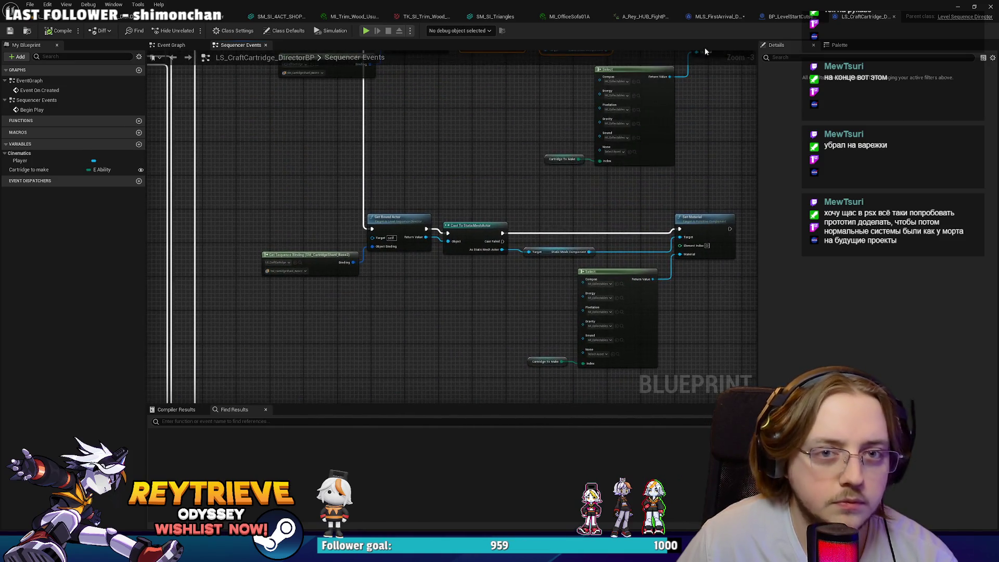
{"action": "left_click", "coordinate": [718, 16]}
{"action": "left_click_drag", "start_coordinate": [542, 265], "coordinate": [483, 254]}
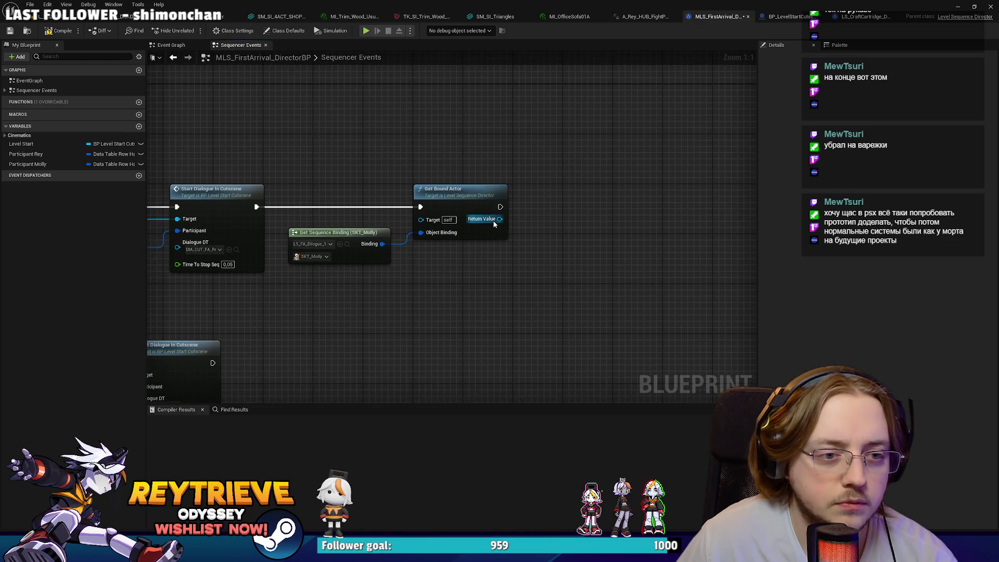
Paste the cast and Static Mesh Component nodes after Get Bound Actor and wire them in.
{"action": "key", "text": "ctrl+v"}
{"action": "left_click_drag", "start_coordinate": [560, 199], "coordinate": [591, 212]}
{"action": "mouse_move", "coordinate": [500, 206]}
{"action": "left_mouse_down"}
{"action": "mouse_move", "coordinate": [533, 207]}
{"action": "mouse_move", "coordinate": [532, 219]}
{"action": "mouse_move", "coordinate": [383, 219]}
{"action": "left_mouse_up"}
Search material actions from the Static Mesh Component, then dismiss the search without adding anything.
{"action": "left_click_drag", "start_coordinate": [566, 251], "coordinate": [602, 268]}
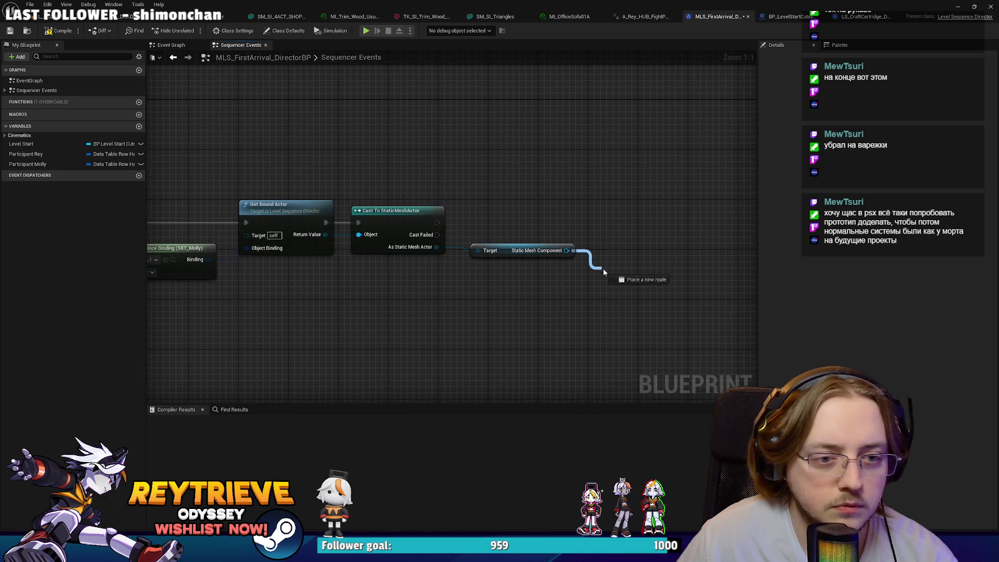
{"action": "type", "text": "get Anul"}
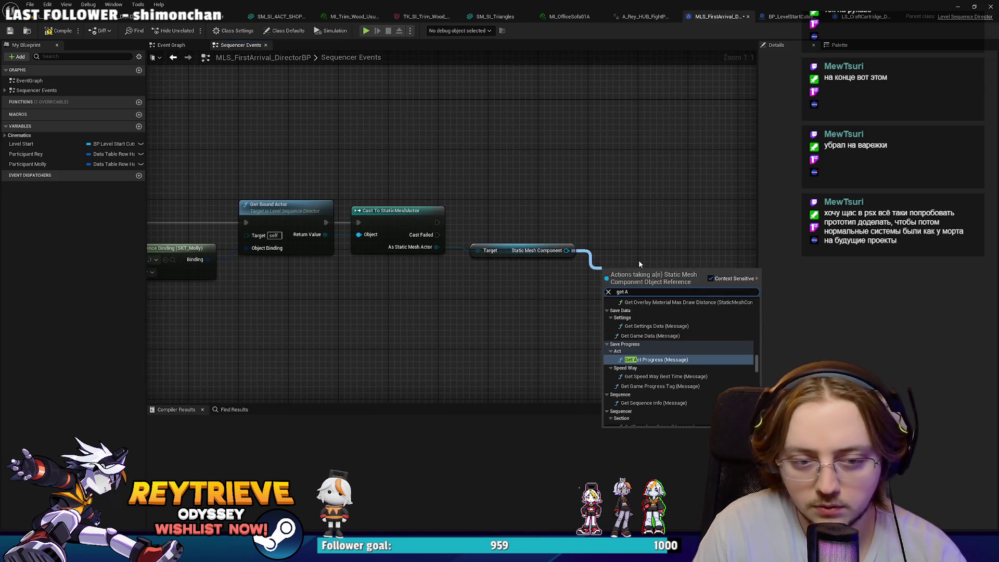
{"action": "key", "text": "BackSpace"}
{"action": "key", "text": "BackSpace"}
{"action": "type", "text": "im"}
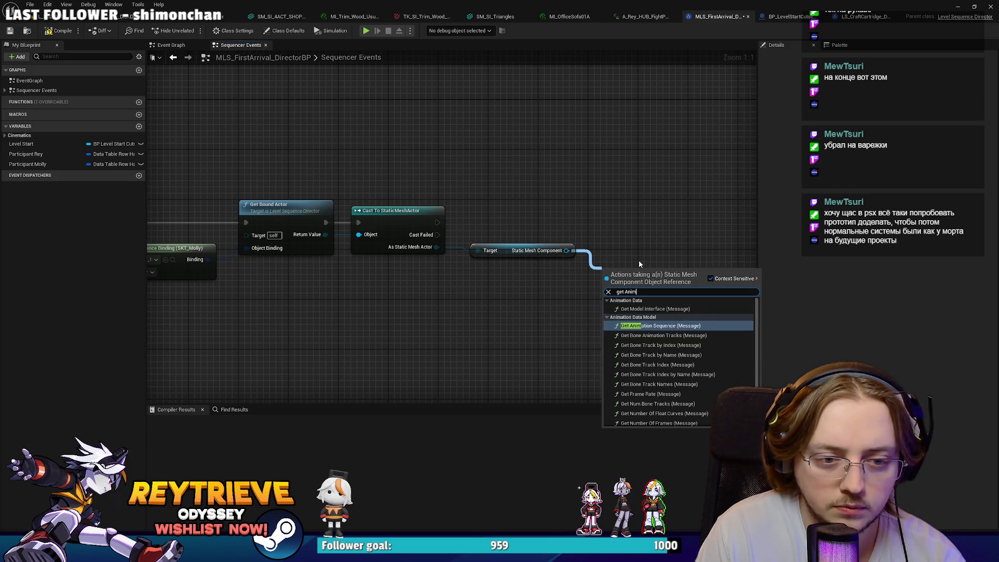
{"action": "type", "text": "at"}
{"action": "key", "text": "BackSpace"}
{"action": "key", "text": "BackSpace"}
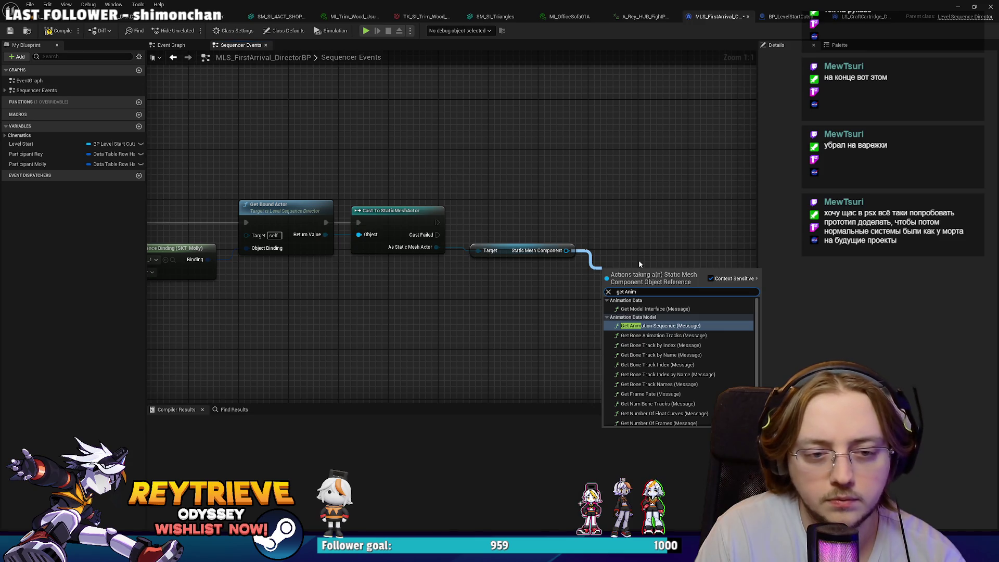
{"action": "scroll", "coordinate": [642, 342], "scroll_direction": "down", "scroll_amount": 2}
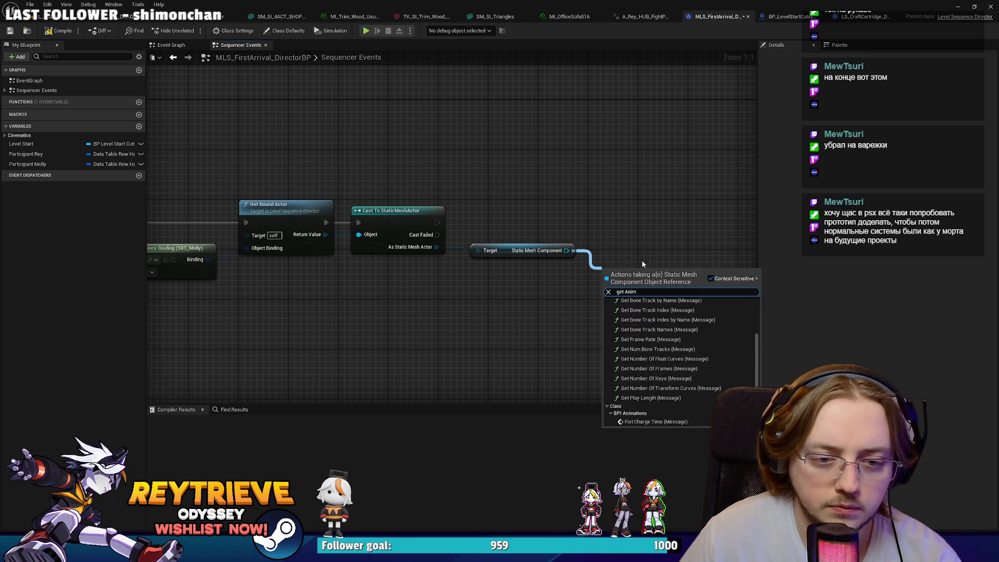
{"action": "key", "text": "Escape"}
Search 'anim' actions from the cast output, cancel, and return to the level editor.
{"action": "left_click_drag", "start_coordinate": [436, 247], "coordinate": [455, 288]}
{"action": "type", "text": "anim"}
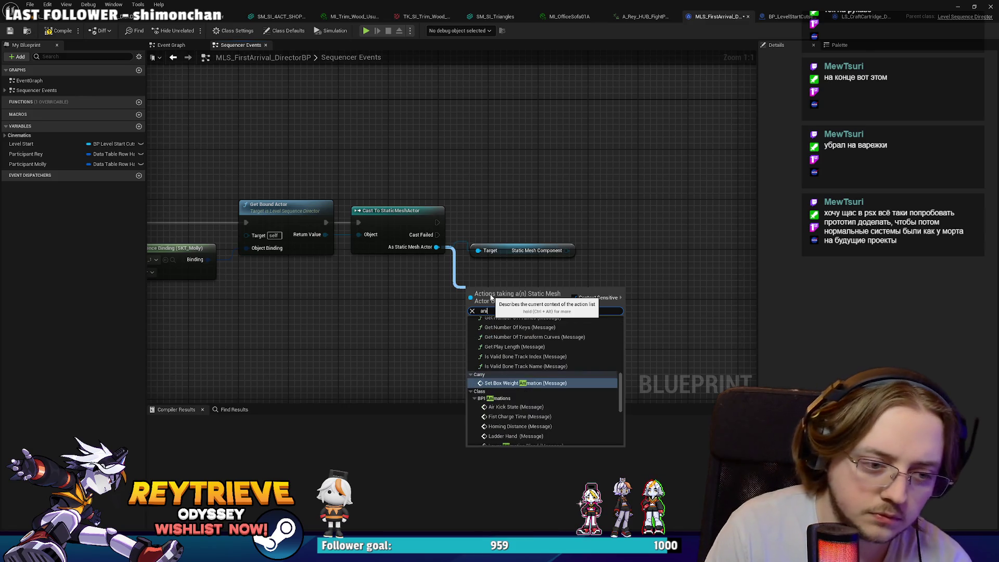
{"action": "scroll", "coordinate": [567, 400], "scroll_direction": "up", "scroll_amount": 5}
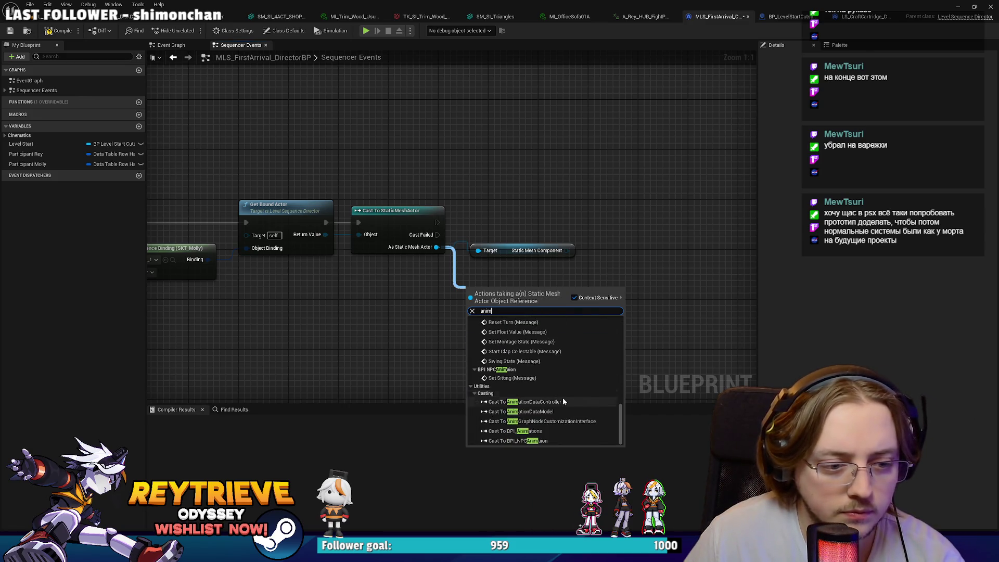
{"action": "scroll", "coordinate": [568, 399], "scroll_direction": "up", "scroll_amount": 6}
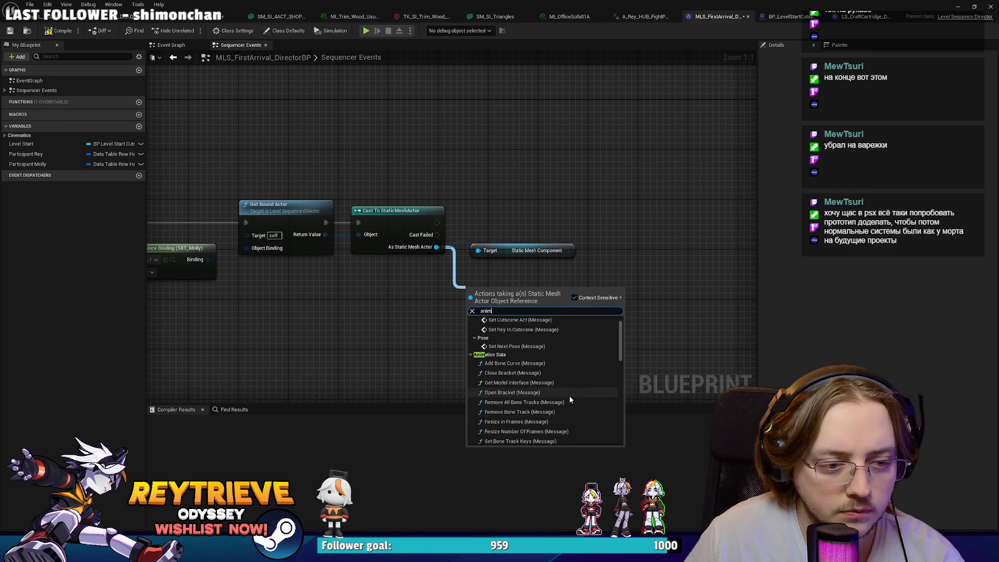
{"action": "scroll", "coordinate": [566, 389], "scroll_direction": "down", "scroll_amount": 5}
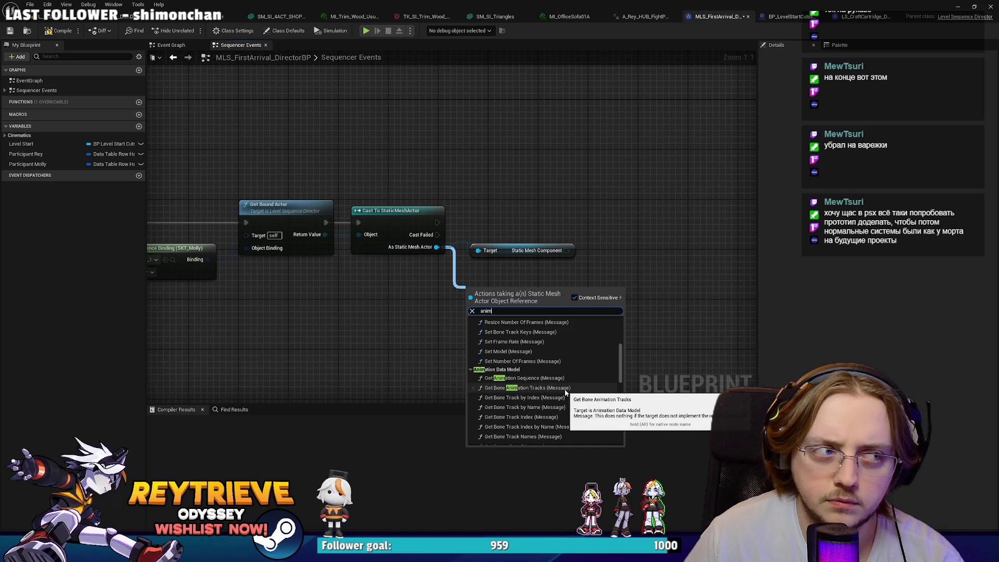
{"action": "left_click", "coordinate": [354, 295]}
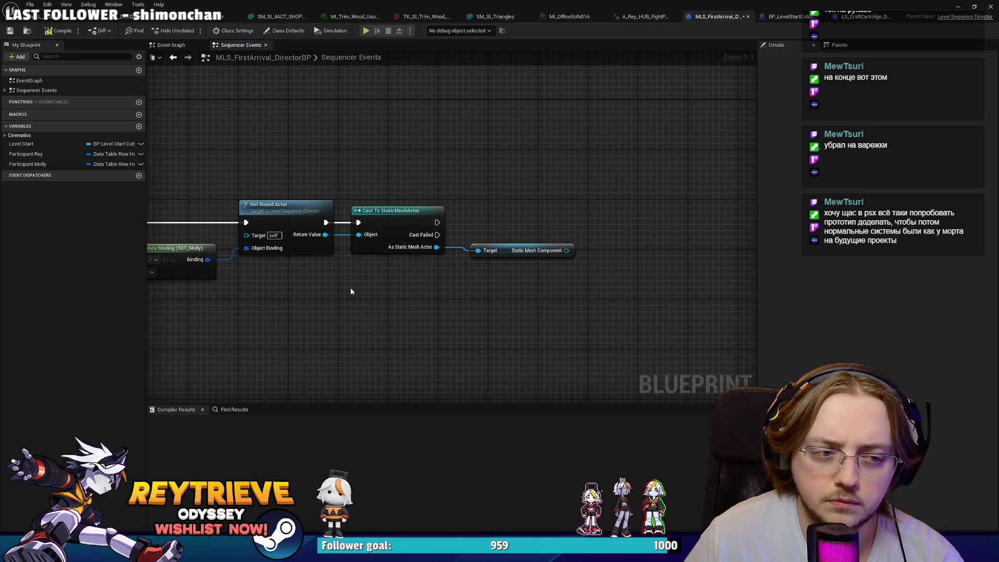
{"action": "left_click", "coordinate": [52, 16]}
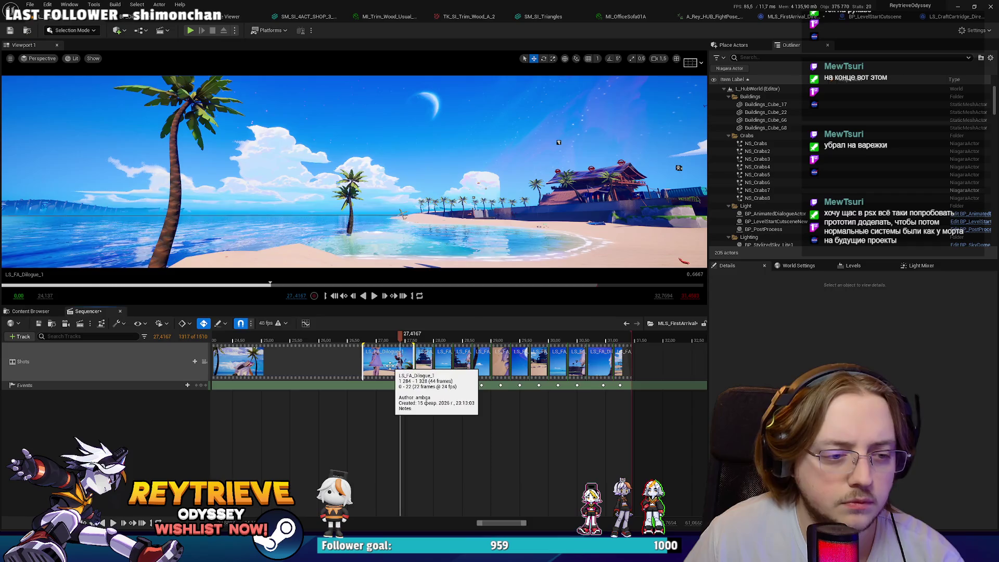
In the LS_FA_Dilogue_1 shot, set SM_Rey's Anim Class to ABP_Rey_Cutscenes.
{"action": "double_click", "coordinate": [396, 365]}
{"action": "left_click_drag", "start_coordinate": [471, 337], "coordinate": [455, 337]}
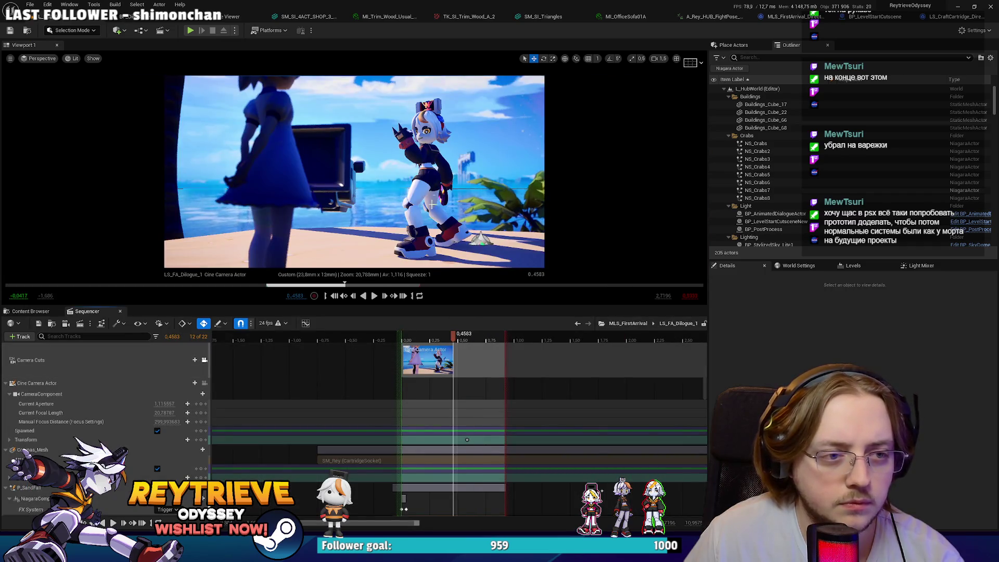
{"action": "left_click", "coordinate": [424, 175]}
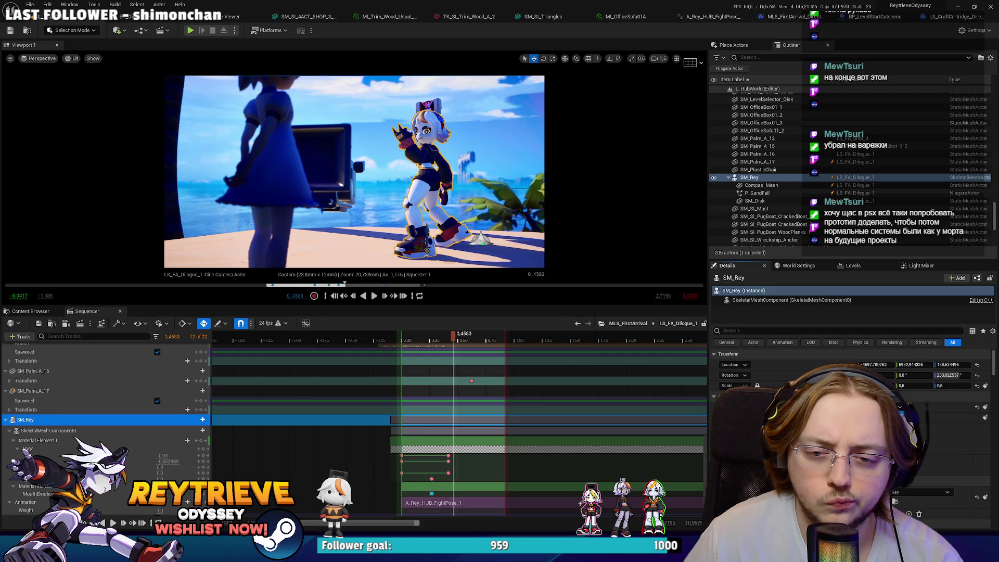
{"action": "left_click", "coordinate": [921, 502]}
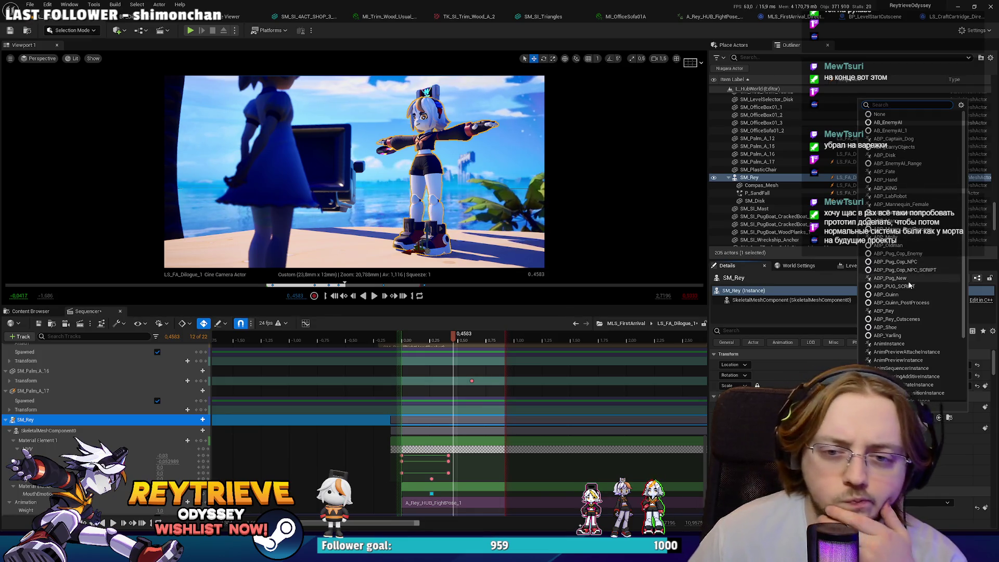
{"action": "left_click", "coordinate": [908, 320]}
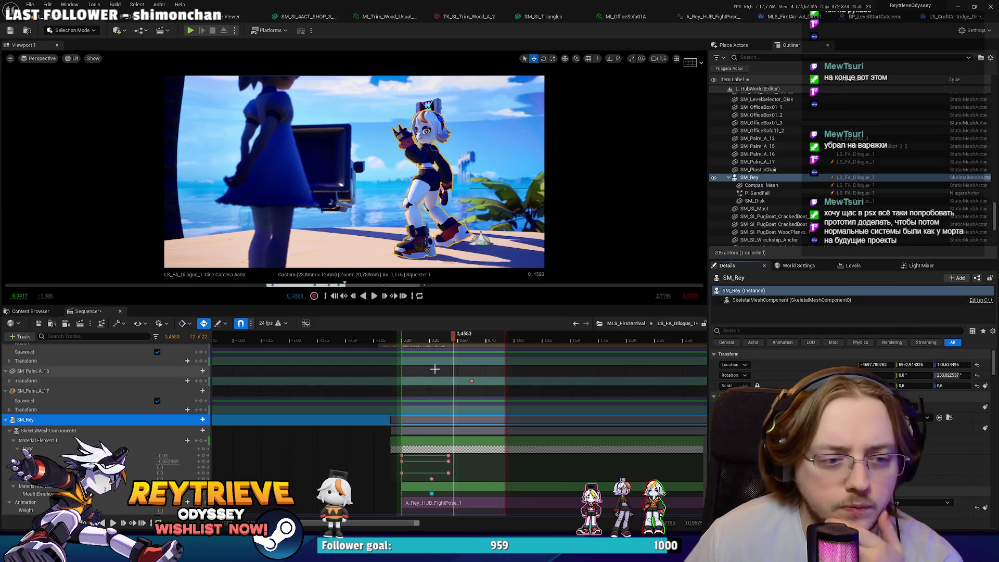
Play the shot from the start to preview Rey's pose, then return to the DirectorBP.
{"action": "left_click", "coordinate": [402, 339]}
{"action": "key", "text": "space"}
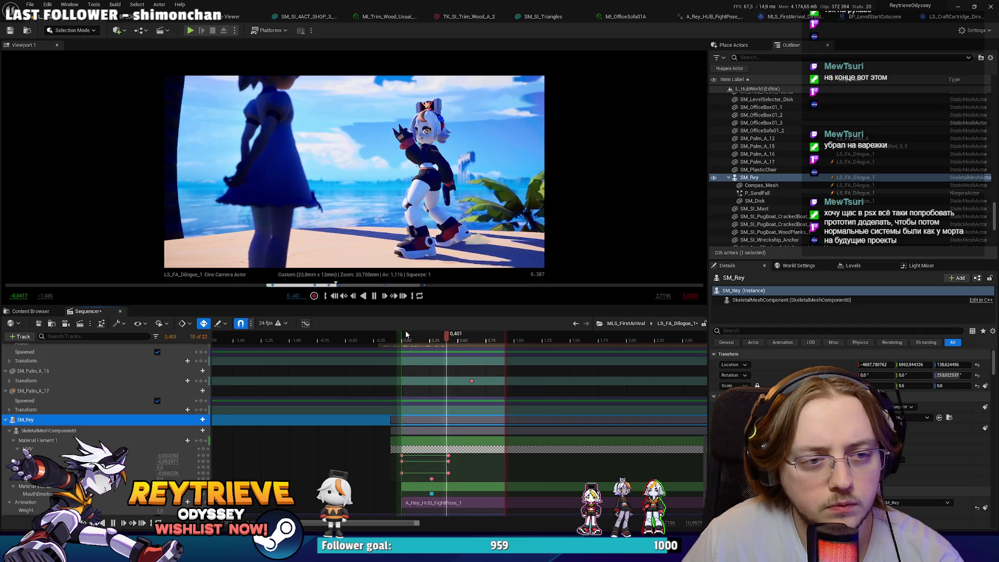
{"action": "key", "text": "space"}
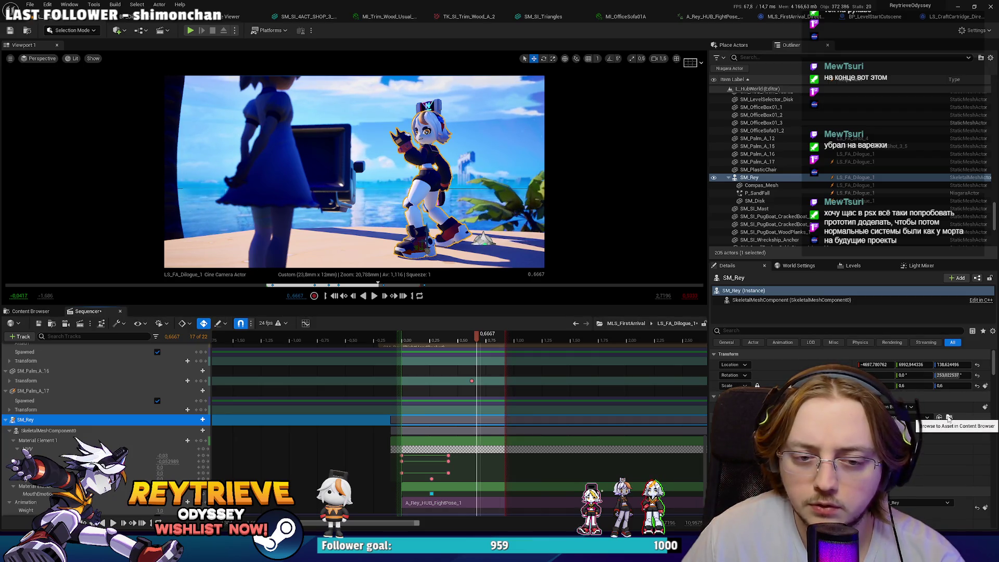
{"action": "left_click", "coordinate": [797, 18]}
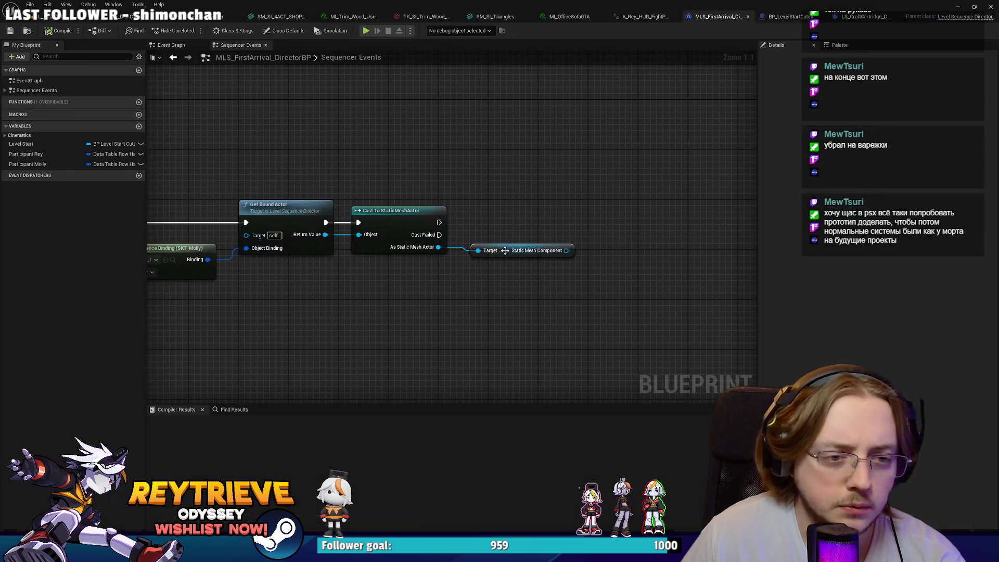
{"action": "left_click_drag", "start_coordinate": [439, 248], "coordinate": [495, 308]}
{"action": "type", "text": "an"}
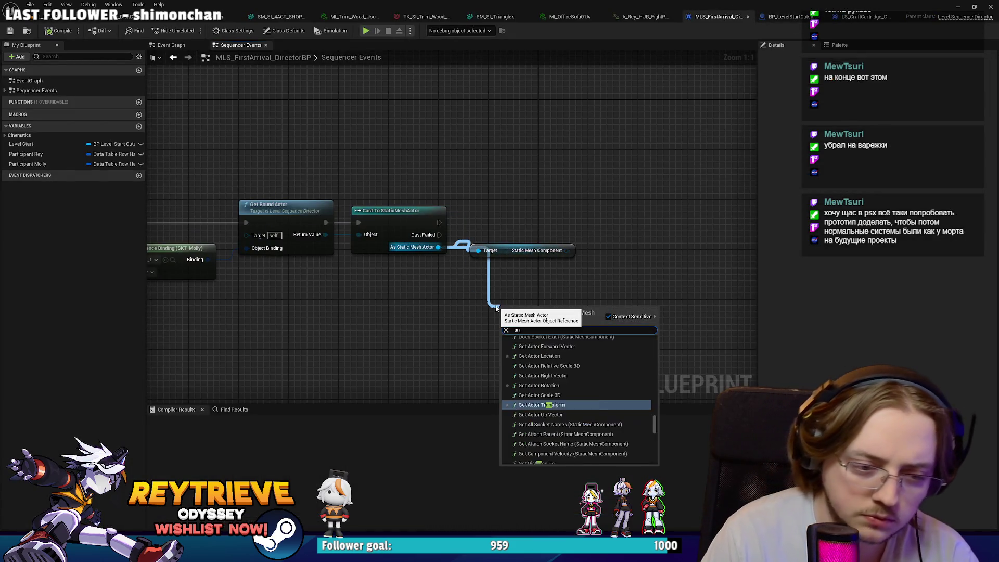
{"action": "type", "text": "im class"}
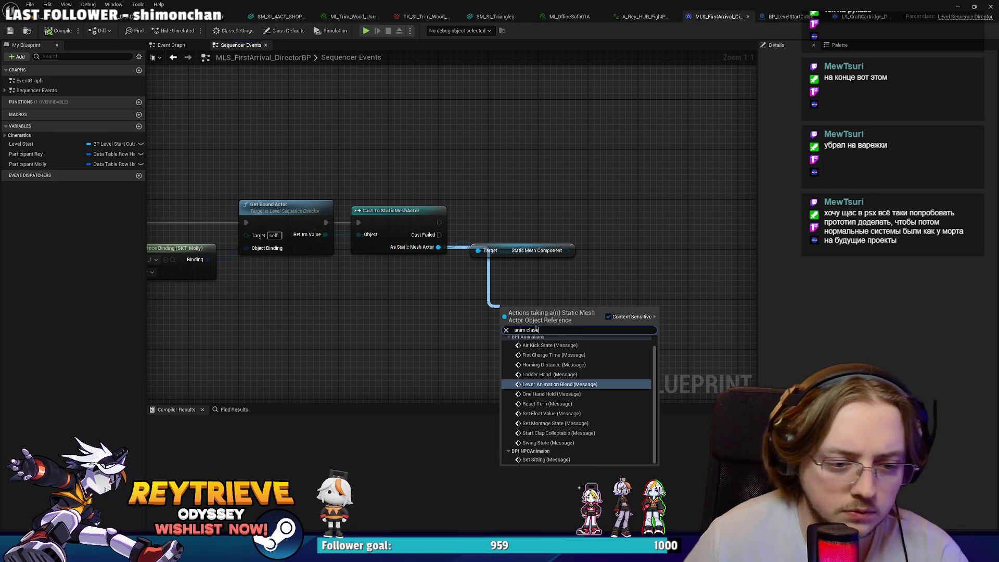
{"action": "scroll", "coordinate": [570, 379], "scroll_direction": "down", "scroll_amount": 1}
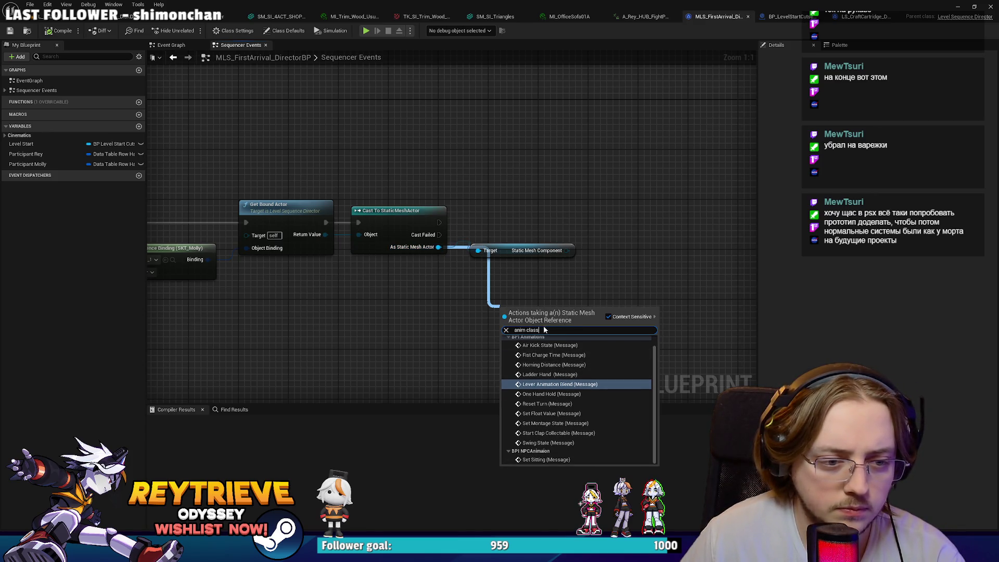
{"action": "key", "text": "Return"}
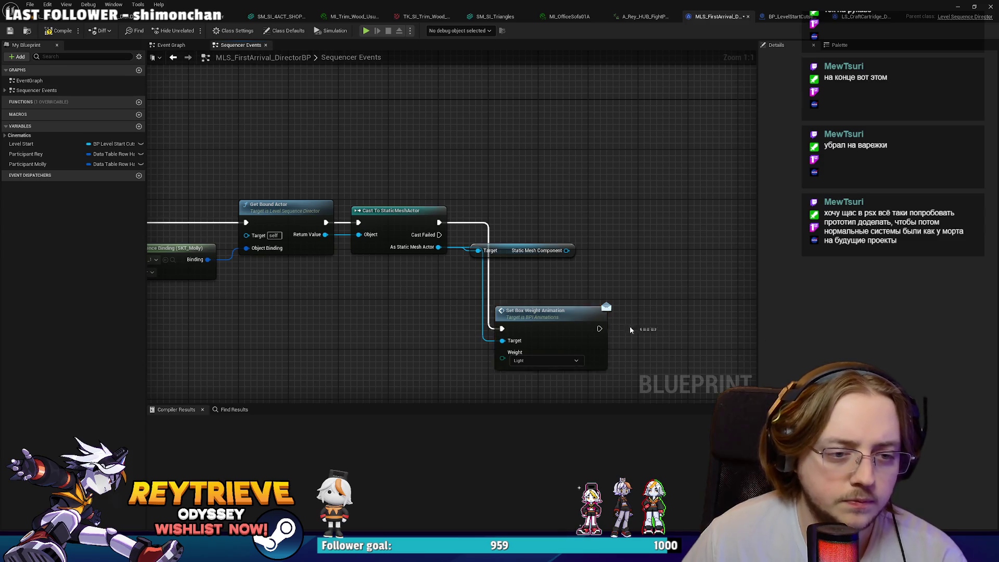
{"action": "key", "text": "ctrl+z"}
{"action": "left_click_drag", "start_coordinate": [477, 250], "coordinate": [492, 307]}
{"action": "key", "text": "Escape"}
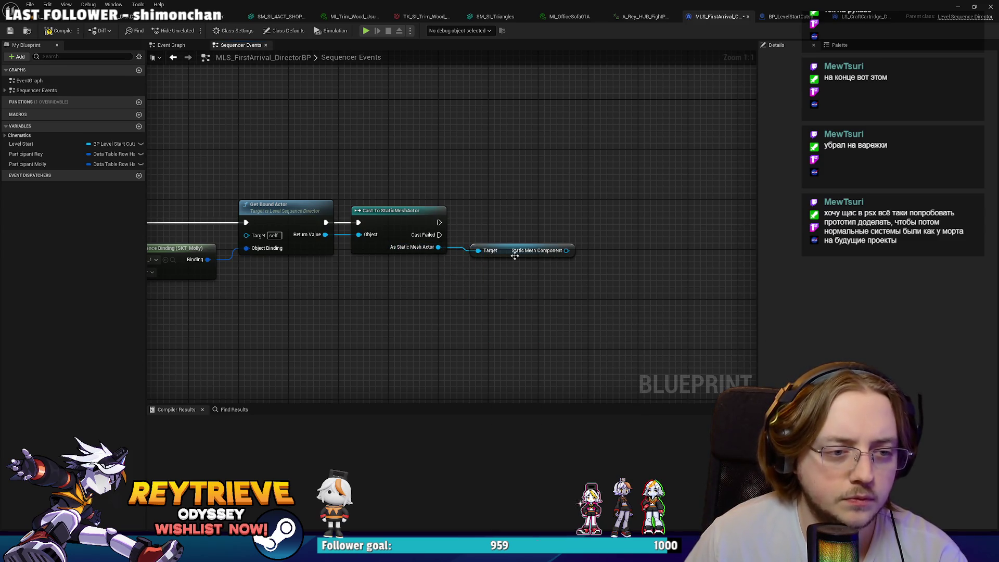
{"action": "left_click_drag", "start_coordinate": [567, 258], "coordinate": [604, 287]}
{"action": "type", "text": "anim"}
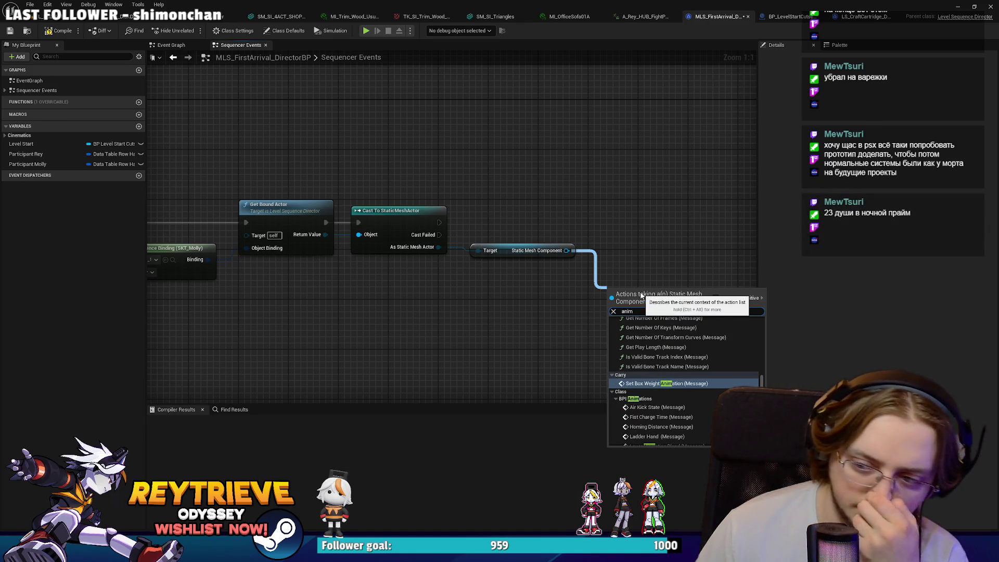
{"action": "scroll", "coordinate": [700, 393], "scroll_direction": "up", "scroll_amount": 3}
{"action": "scroll", "coordinate": [700, 391], "scroll_direction": "up", "scroll_amount": 3}
{"action": "scroll", "coordinate": [701, 389], "scroll_direction": "up", "scroll_amount": 3}
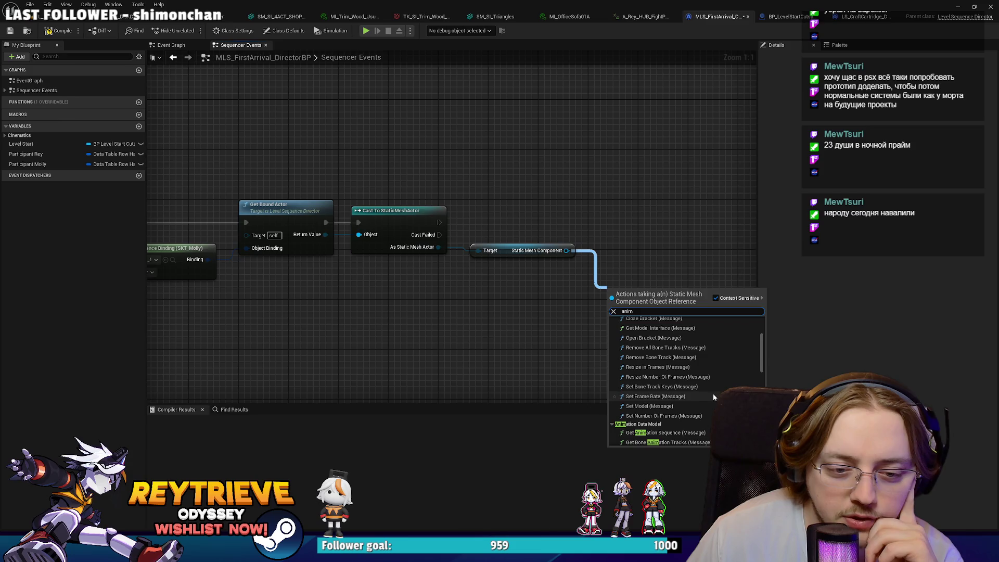
{"action": "left_click", "coordinate": [678, 433]}
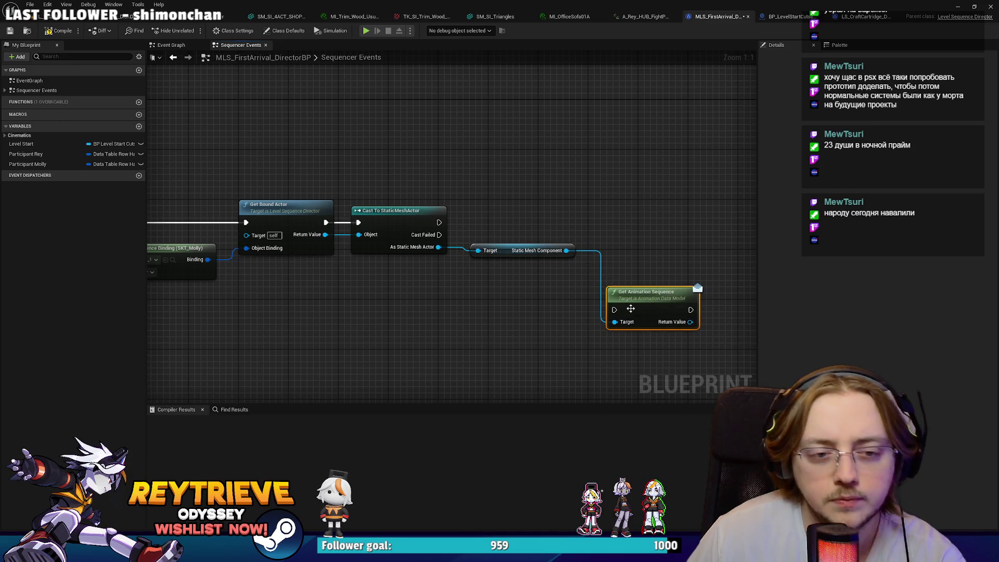
{"action": "key", "text": "Delete"}
{"action": "left_click_drag", "start_coordinate": [566, 250], "coordinate": [604, 284]}
{"action": "type", "text": "a"}
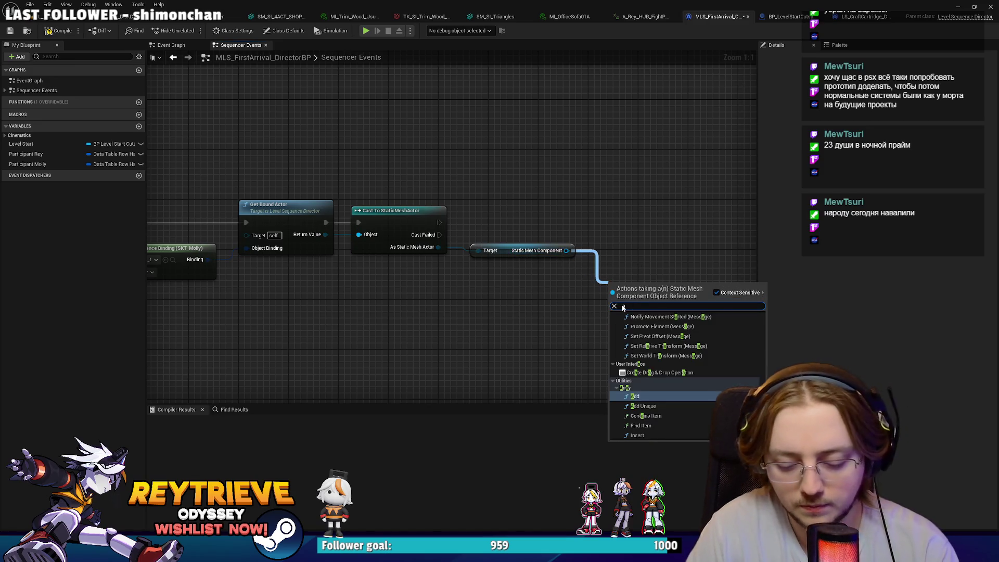
{"action": "type", "text": "nim"}
{"action": "scroll", "coordinate": [671, 386], "scroll_direction": "up", "scroll_amount": 5}
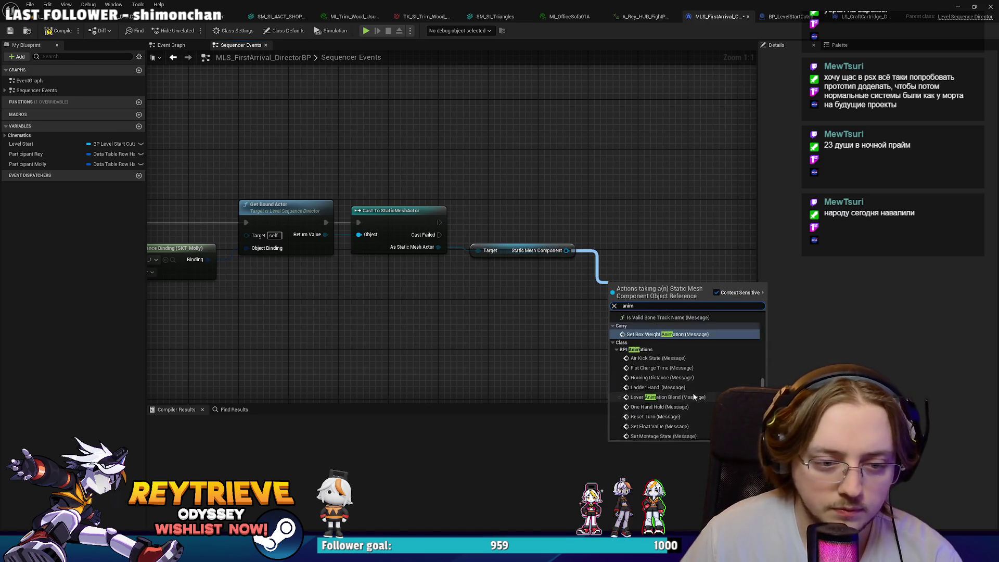
{"action": "scroll", "coordinate": [692, 373], "scroll_direction": "up", "scroll_amount": 3}
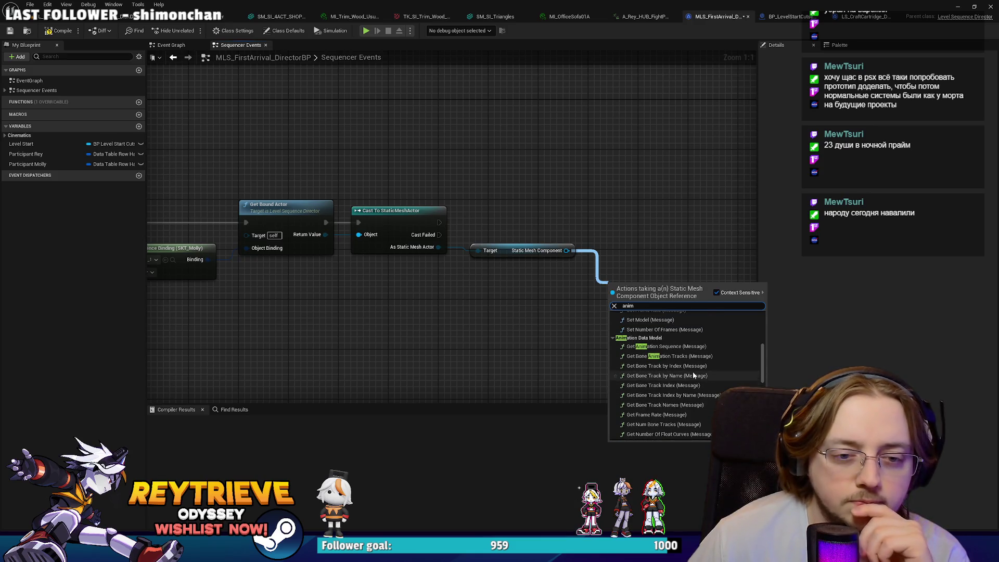
{"action": "scroll", "coordinate": [691, 373], "scroll_direction": "up", "scroll_amount": 4}
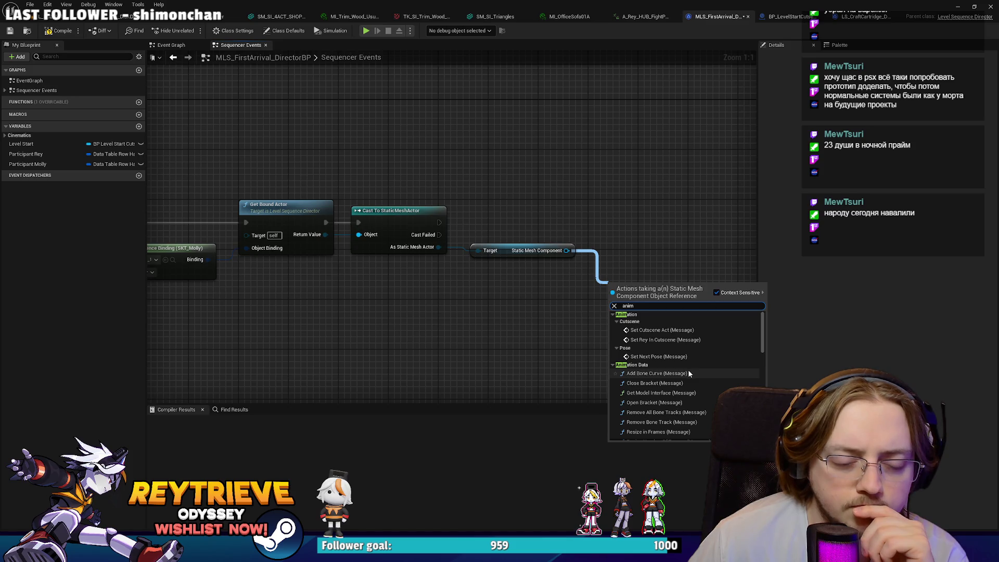
{"action": "left_click", "coordinate": [526, 287]}
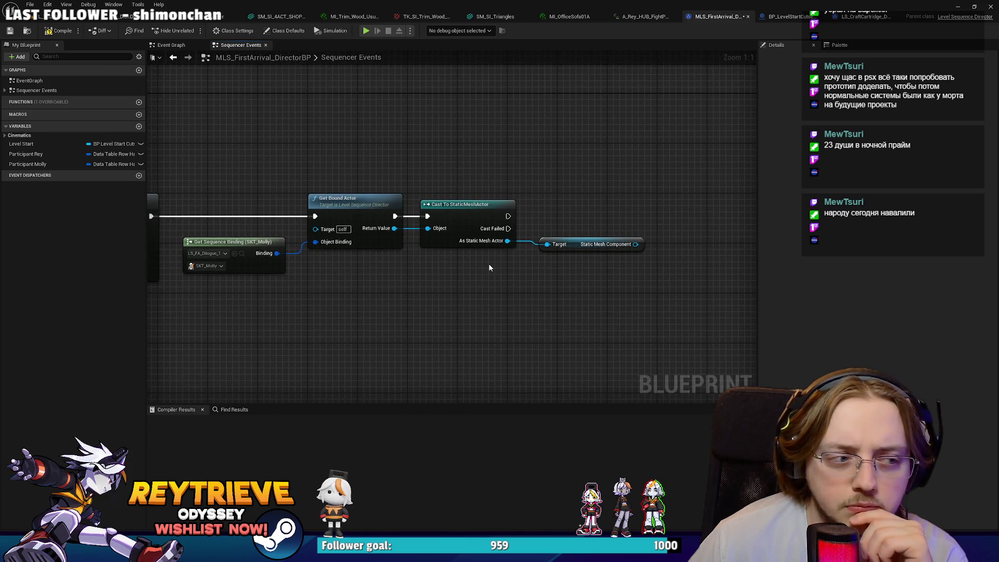
{"action": "left_click", "coordinate": [49, 17]}
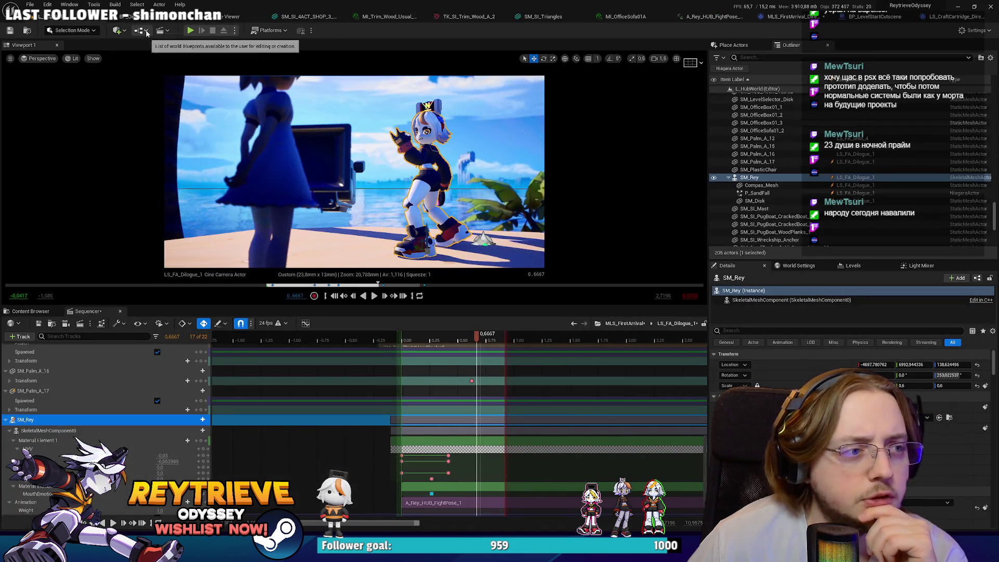
Add an SM_Rey reference to the L_HubWorld level blueprint graph.
{"action": "key", "text": "ctrl+Tab"}
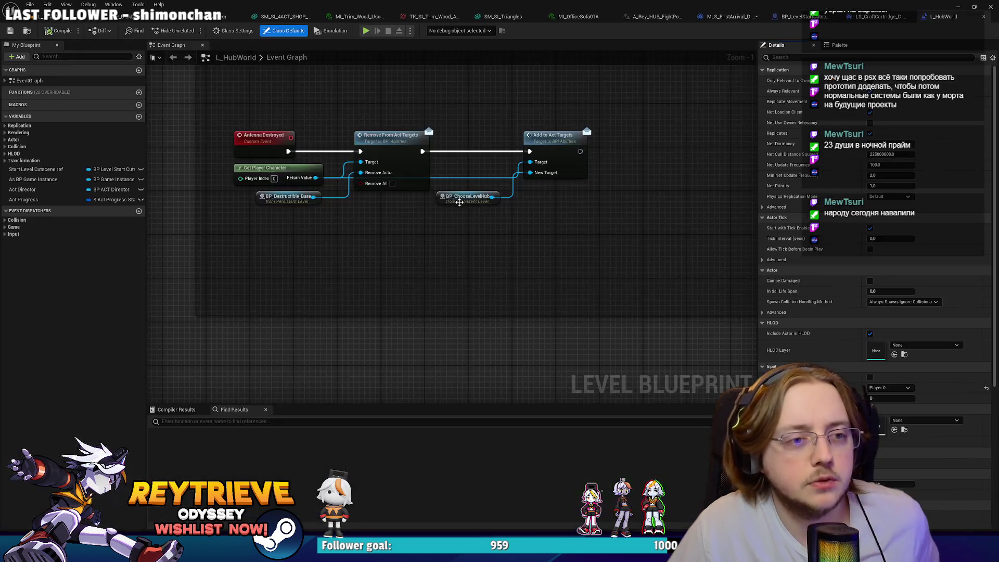
{"action": "right_click", "coordinate": [486, 251]}
{"action": "left_click", "coordinate": [530, 263]}
Add Get Anim Instance (SkeletalMeshComponent) from SM_Rey via an 'anim blue' search, then open BP_LevelStartCutscene.
{"action": "scroll", "coordinate": [541, 250], "scroll_direction": "up", "scroll_amount": 1}
{"action": "left_click_drag", "start_coordinate": [541, 250], "coordinate": [597, 276]}
{"action": "type", "text": "anim"}
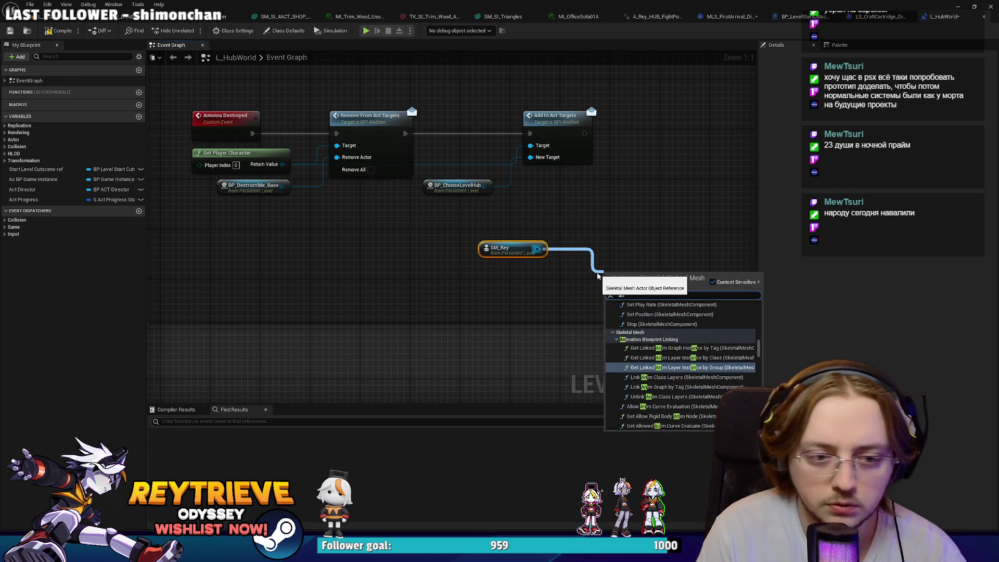
{"action": "scroll", "coordinate": [716, 376], "scroll_direction": "up", "scroll_amount": 5}
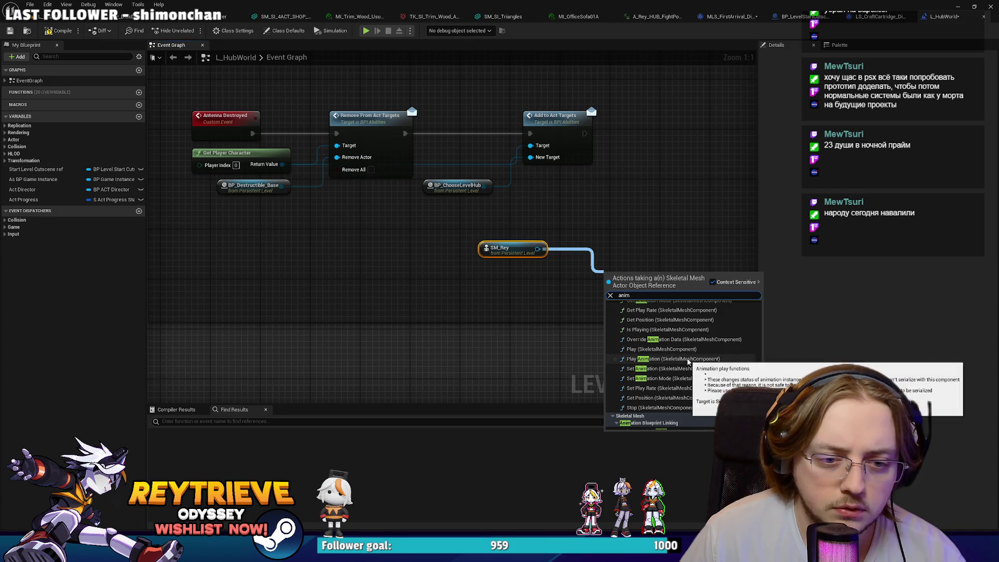
{"action": "scroll", "coordinate": [689, 364], "scroll_direction": "up", "scroll_amount": 3}
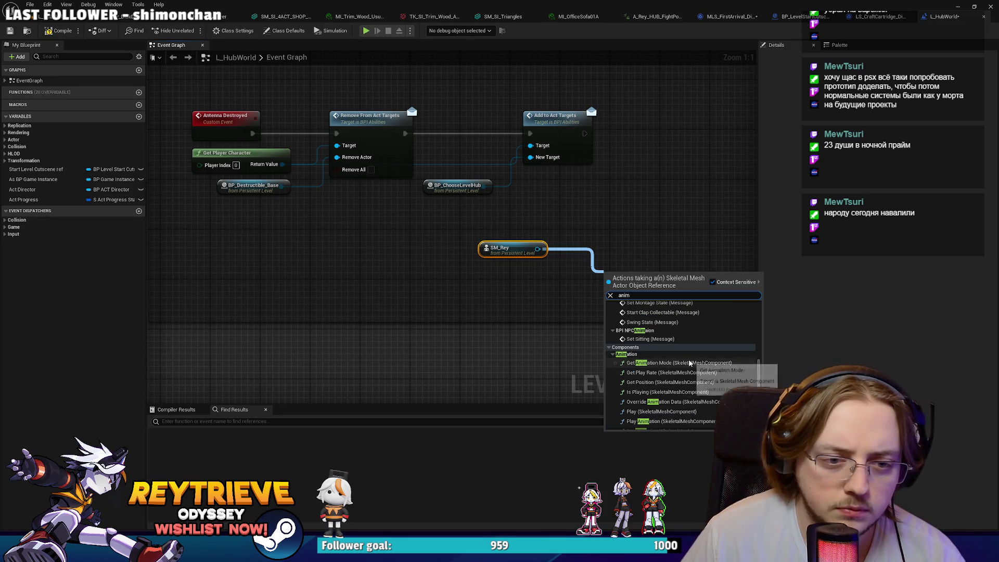
{"action": "type", "text": "n"}
{"action": "key", "text": "BackSpace"}
{"action": "type", "text": "blue"}
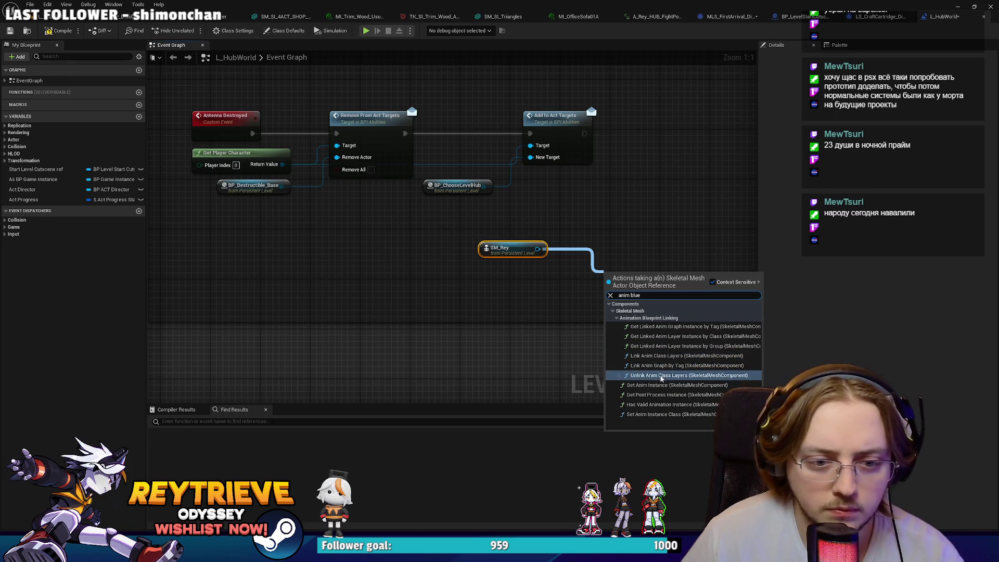
{"action": "left_click", "coordinate": [667, 387]}
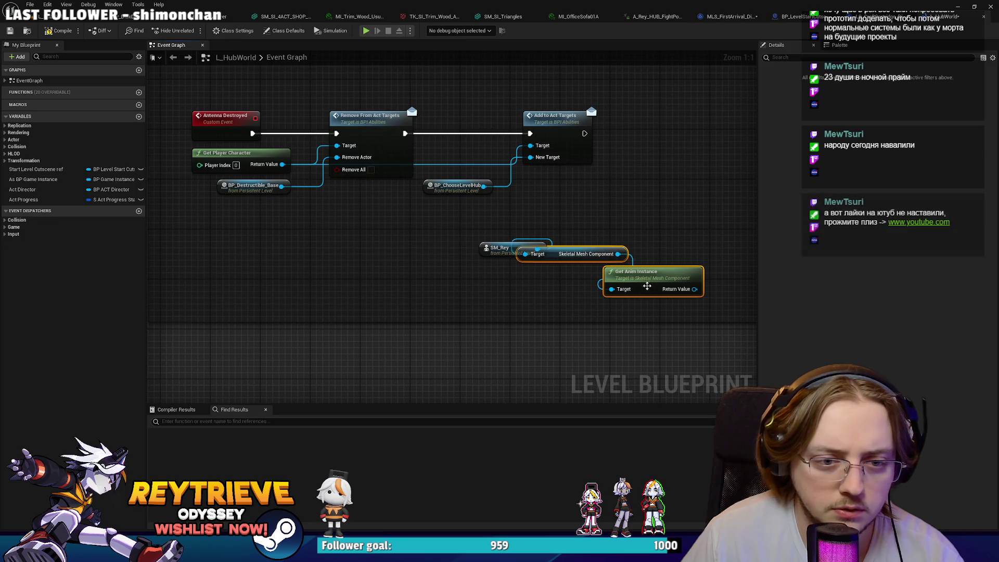
{"action": "left_click_drag", "start_coordinate": [636, 273], "coordinate": [654, 290]}
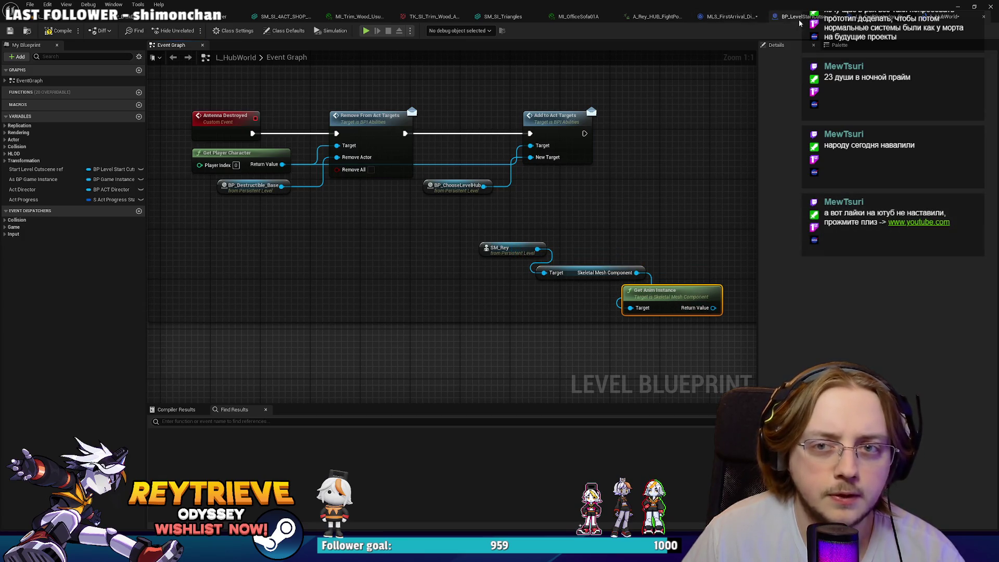
{"action": "left_click", "coordinate": [799, 20]}
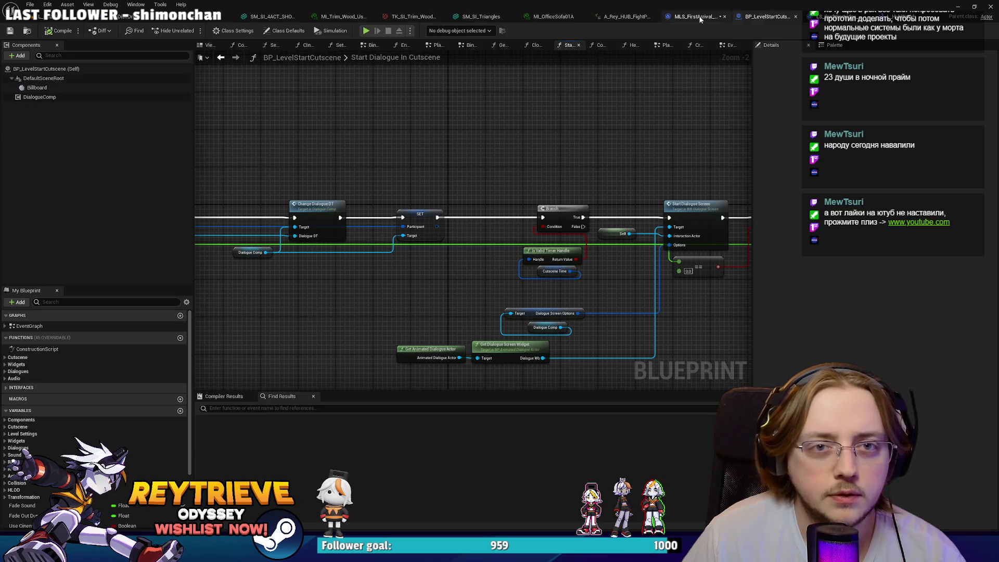
Paste the Get Anim Instance node into the MLS_FirstArrival director graph.
{"action": "left_click", "coordinate": [700, 19]}
{"action": "key", "text": "ctrl+v"}
{"action": "mouse_move", "coordinate": [640, 183]}
{"action": "left_mouse_down"}
{"action": "mouse_move", "coordinate": [699, 193]}
{"action": "mouse_move", "coordinate": [637, 248]}
{"action": "mouse_move", "coordinate": [501, 246]}
{"action": "mouse_move", "coordinate": [630, 254]}
{"action": "mouse_move", "coordinate": [628, 245]}
{"action": "left_mouse_up"}
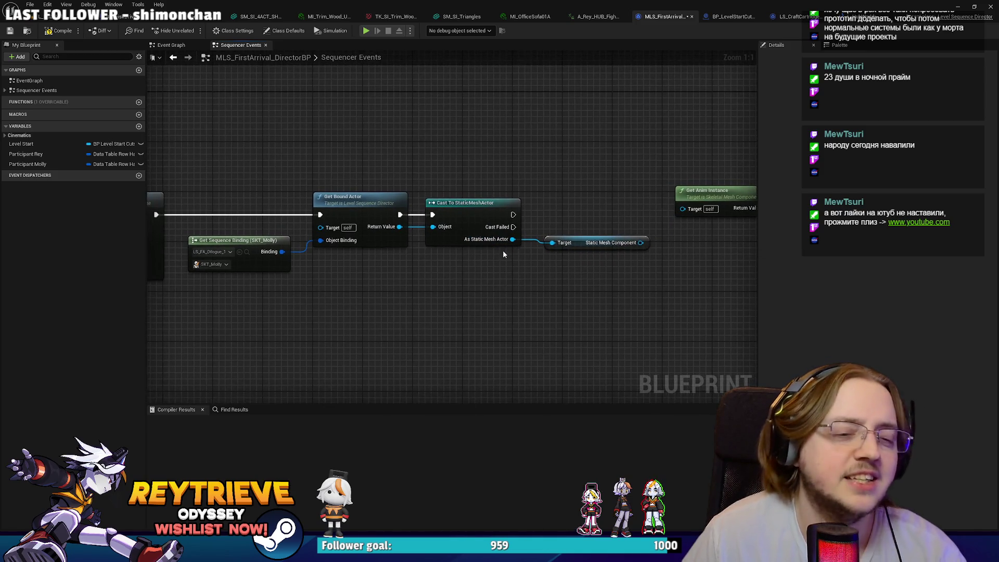
Replace Cast To StaticMeshActor with Cast To SkeletalMeshActor wired from Get Bound Actor.
{"action": "left_click_drag", "start_coordinate": [432, 227], "coordinate": [452, 268]}
{"action": "type", "text": "cast to Skele"}
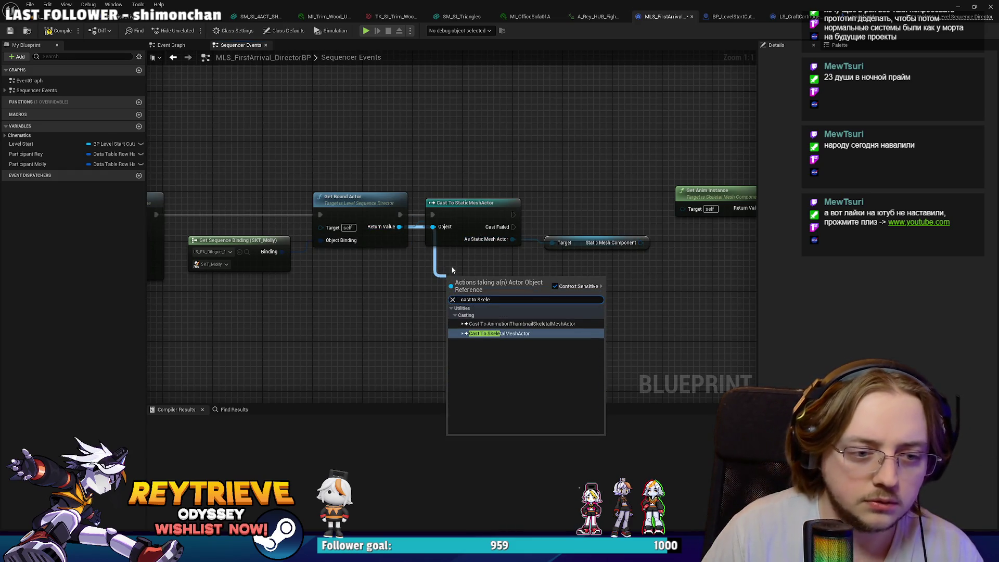
{"action": "key", "text": "Return"}
{"action": "left_click", "coordinate": [468, 204]}
{"action": "key", "text": "Delete"}
{"action": "left_click_drag", "start_coordinate": [476, 278], "coordinate": [476, 202]}
{"action": "right_click", "coordinate": [520, 223]}
{"action": "left_click", "coordinate": [502, 198]}
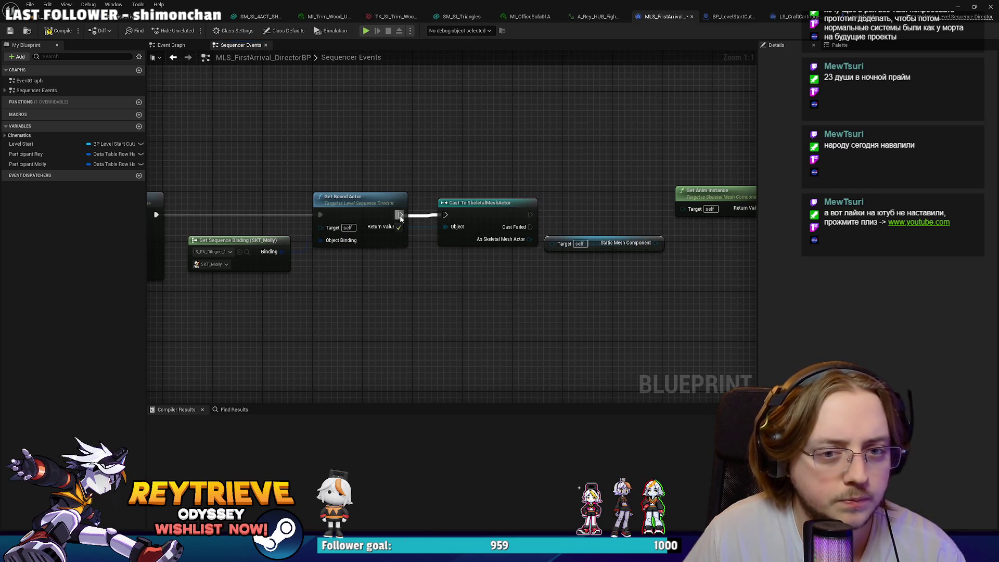
{"action": "left_click_drag", "start_coordinate": [400, 219], "coordinate": [399, 216]}
{"action": "mouse_move", "coordinate": [468, 257]}
{"action": "left_mouse_down"}
{"action": "mouse_move", "coordinate": [638, 226]}
{"action": "mouse_move", "coordinate": [622, 255]}
{"action": "mouse_move", "coordinate": [682, 225]}
{"action": "left_mouse_up"}
Swap Static Mesh Component for a Skeletal Mesh Component getter feeding Get Anim Instance.
{"action": "left_click", "coordinate": [552, 260]}
{"action": "key", "text": "Delete"}
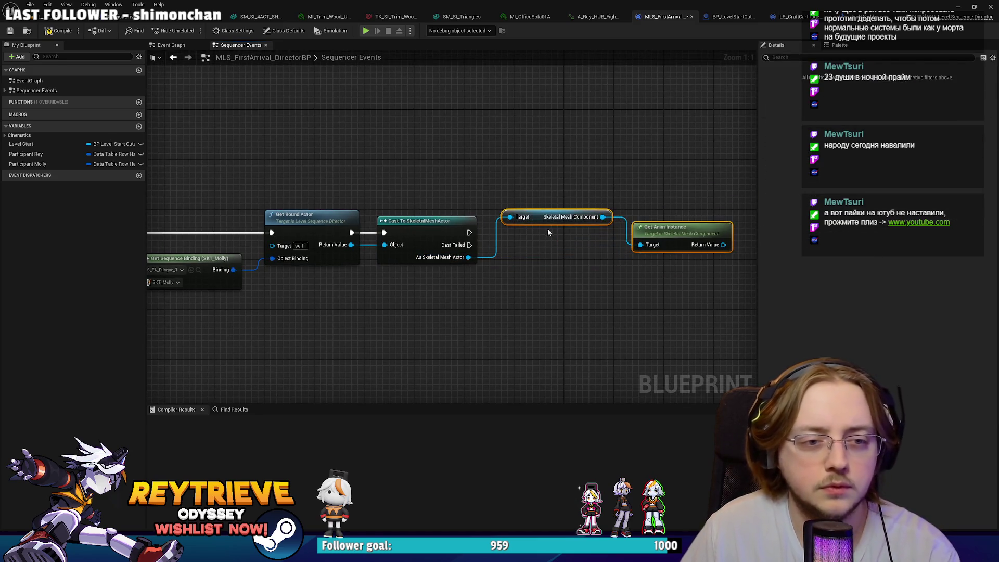
{"action": "left_click_drag", "start_coordinate": [540, 220], "coordinate": [522, 295]}
{"action": "left_click", "coordinate": [647, 309]}
{"action": "mouse_move", "coordinate": [647, 309]}
{"action": "left_mouse_down"}
{"action": "mouse_move", "coordinate": [547, 260]}
{"action": "mouse_move", "coordinate": [535, 281]}
{"action": "mouse_move", "coordinate": [634, 276]}
{"action": "left_mouse_up"}
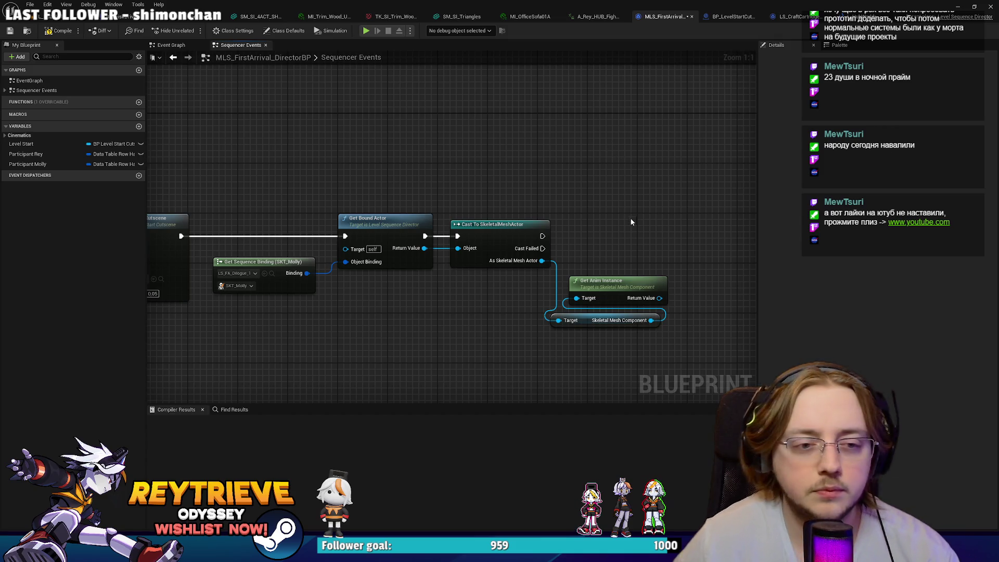
{"action": "left_click_drag", "start_coordinate": [554, 300], "coordinate": [550, 302]}
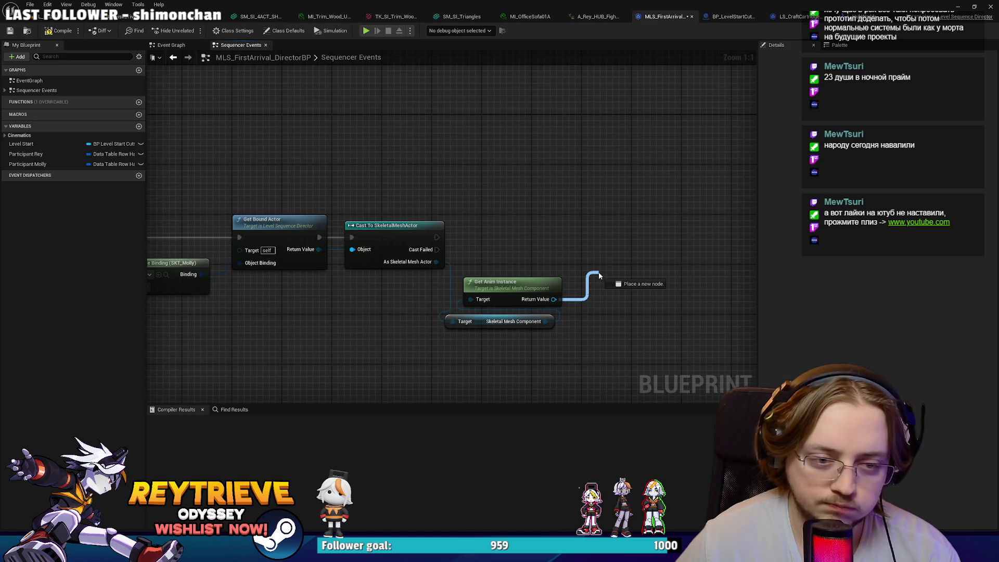
Try a Set Character in Cutscene node from the anim instance output, then delete it.
{"action": "left_click_drag", "start_coordinate": [599, 275], "coordinate": [606, 270]}
{"action": "left_click", "coordinate": [567, 295]}
{"action": "type", "text": "ac"}
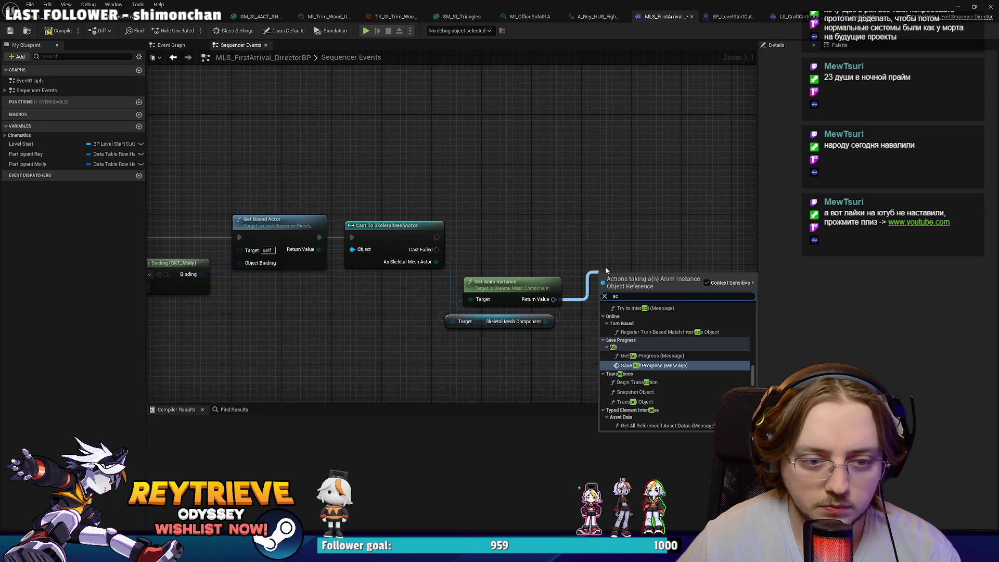
{"action": "mouse_move", "coordinate": [554, 299]}
{"action": "left_mouse_down"}
{"action": "mouse_move", "coordinate": [605, 266]}
{"action": "mouse_move", "coordinate": [575, 304]}
{"action": "mouse_move", "coordinate": [598, 258]}
{"action": "left_mouse_up"}
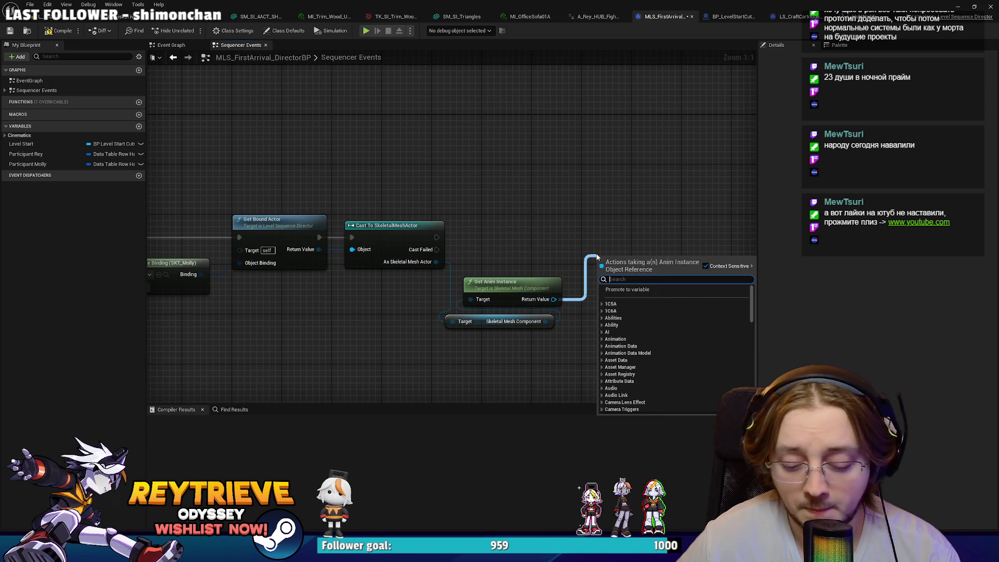
{"action": "type", "text": "cutsce"}
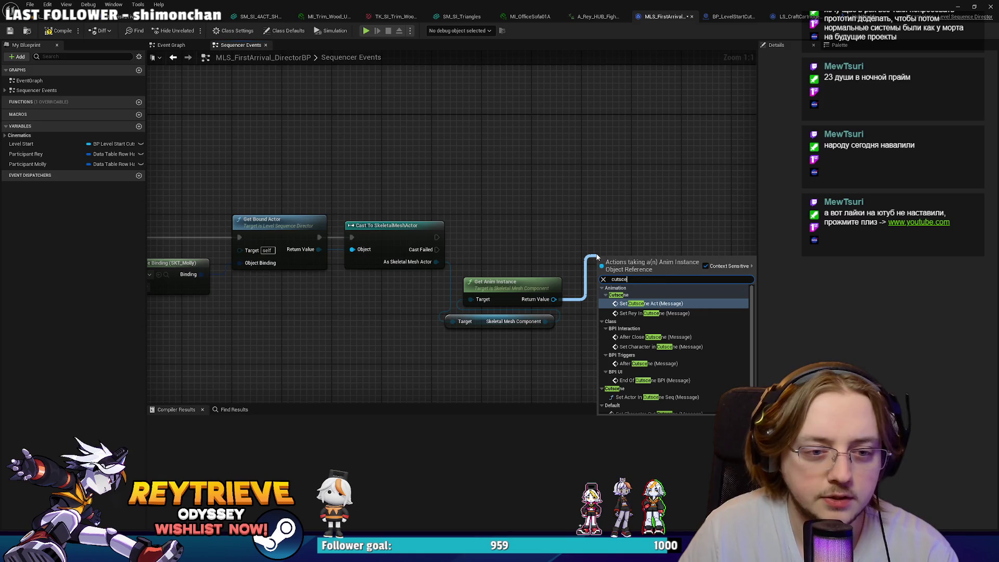
{"action": "left_click", "coordinate": [649, 347]}
{"action": "left_click_drag", "start_coordinate": [631, 292], "coordinate": [631, 267]}
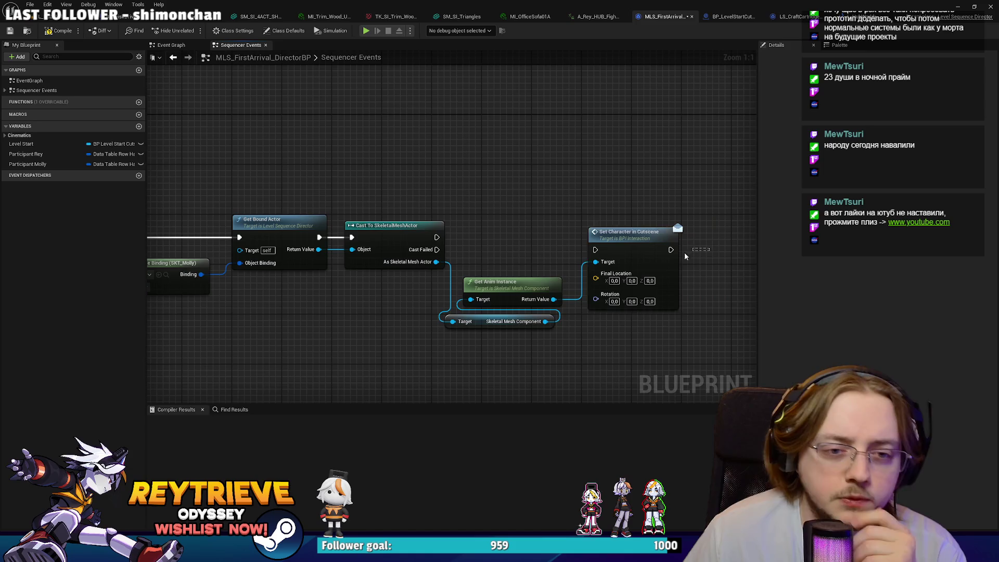
{"action": "key", "text": "Delete"}
Add Set Actor In Cutscene Seq from the anim instance, wired after the cast, then return to the level editor.
{"action": "left_click_drag", "start_coordinate": [554, 299], "coordinate": [593, 274]}
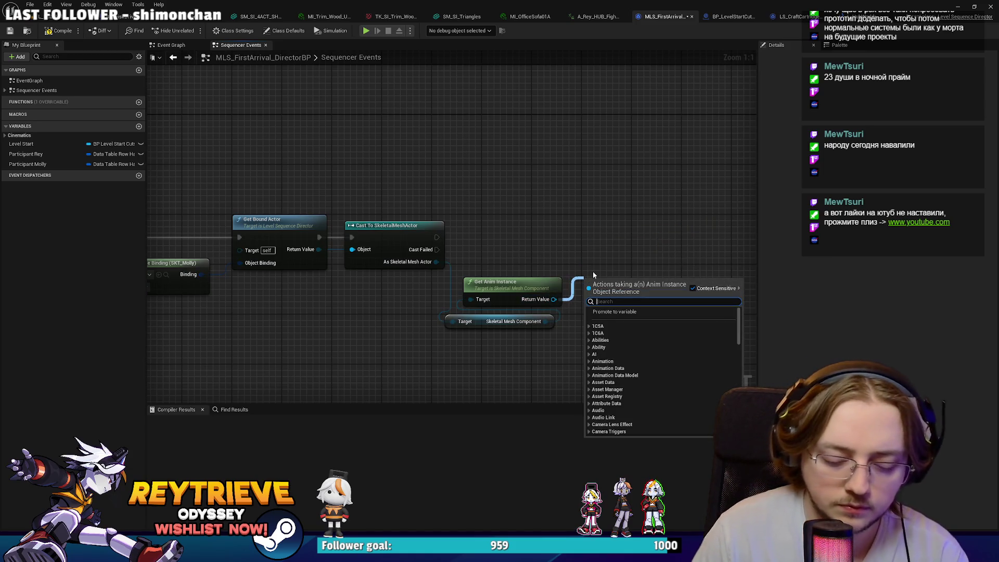
{"action": "type", "text": "actor"}
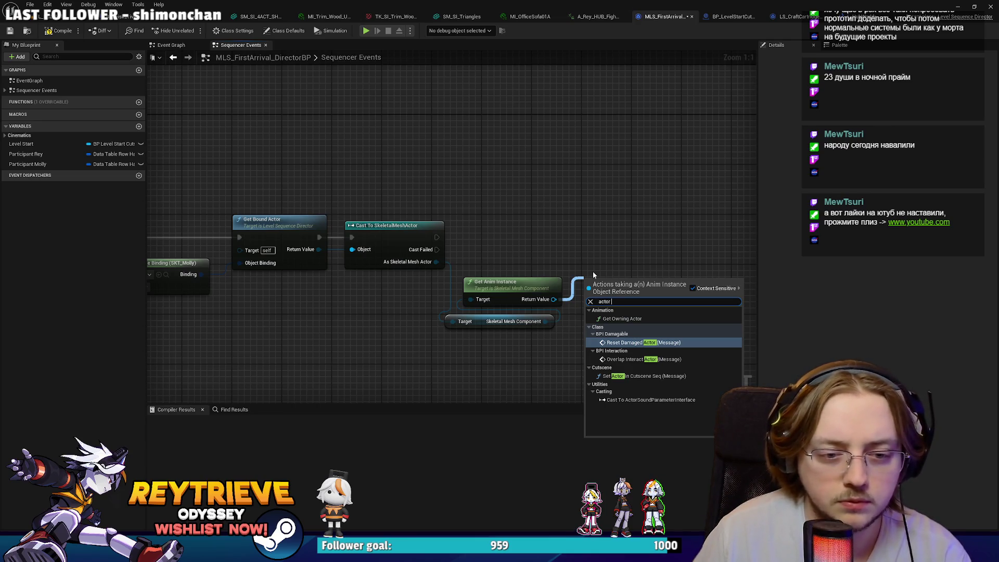
{"action": "left_click", "coordinate": [632, 376]}
{"action": "left_click_drag", "start_coordinate": [596, 250], "coordinate": [437, 237]}
{"action": "key", "text": "q"}
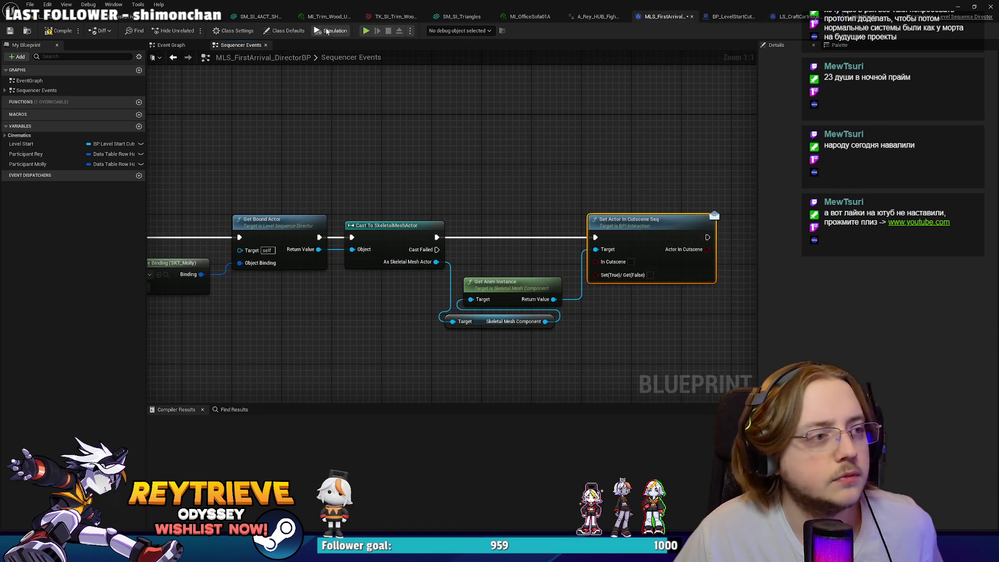
{"action": "left_click", "coordinate": [82, 21]}
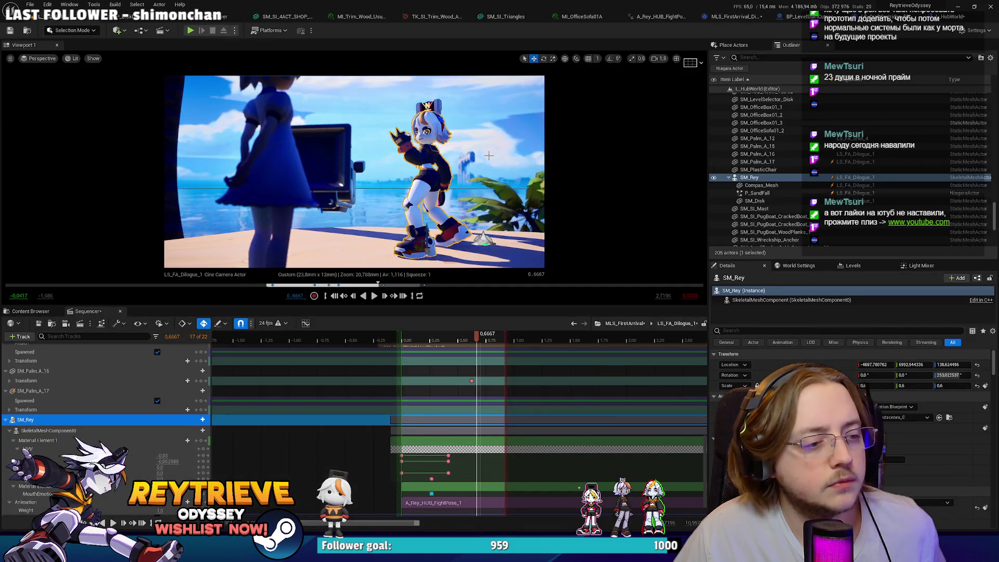
Open ABP_Rey_Cutscenes and keep C1A1 as the Chapter Choose default value.
{"action": "left_click", "coordinate": [31, 311]}
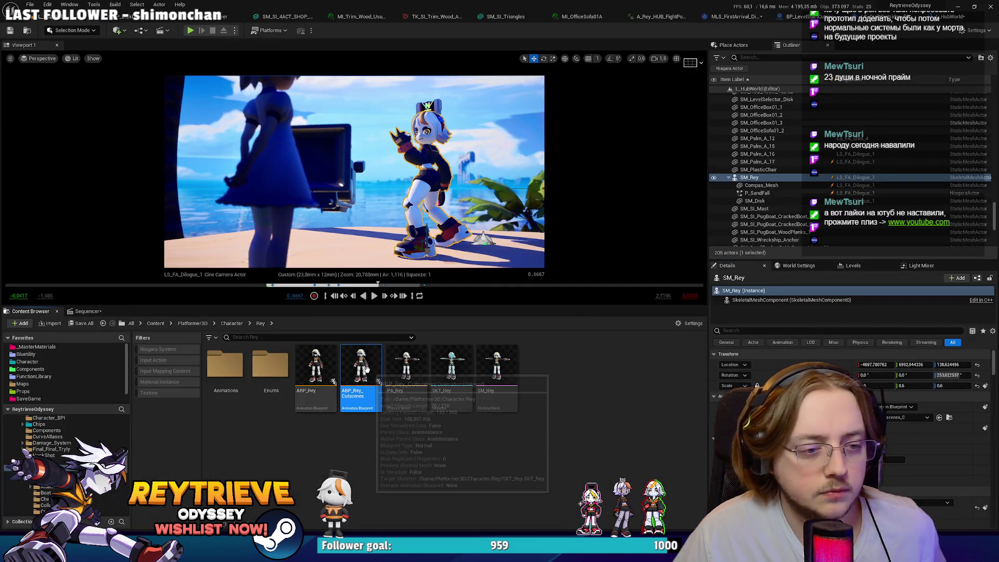
{"action": "double_click", "coordinate": [366, 366]}
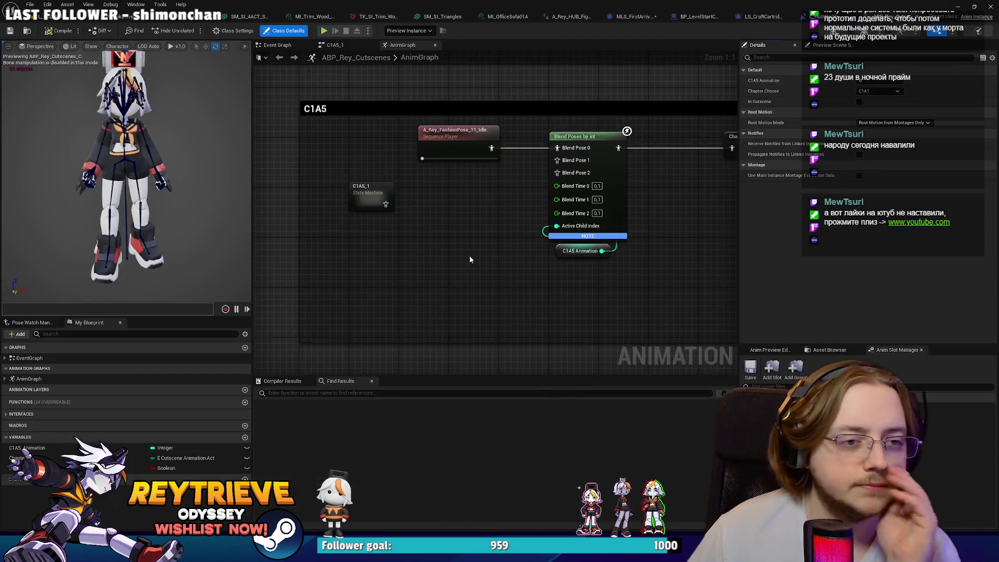
{"action": "scroll", "coordinate": [531, 230], "scroll_direction": "down", "scroll_amount": 2}
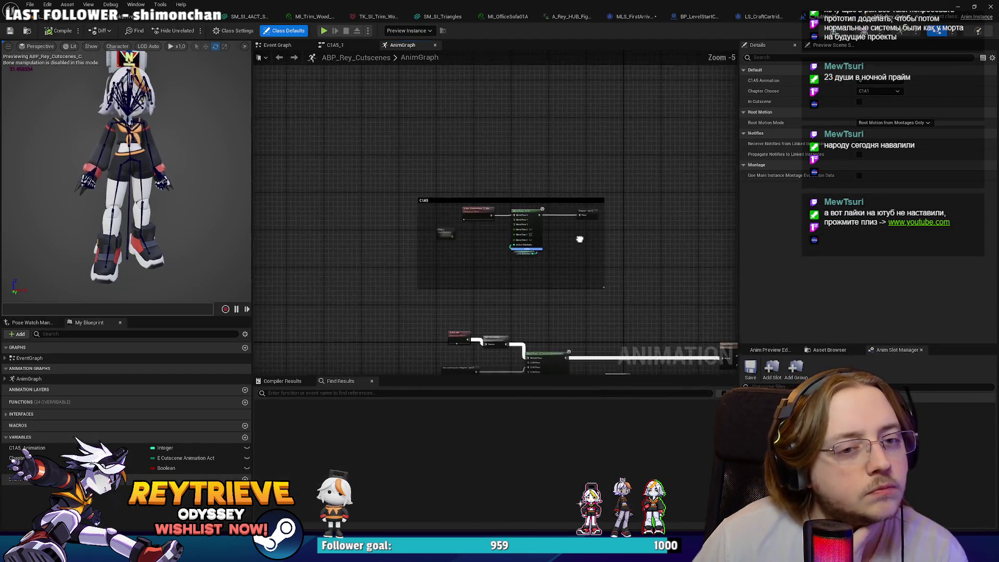
{"action": "scroll", "coordinate": [373, 208], "scroll_direction": "up", "scroll_amount": 3}
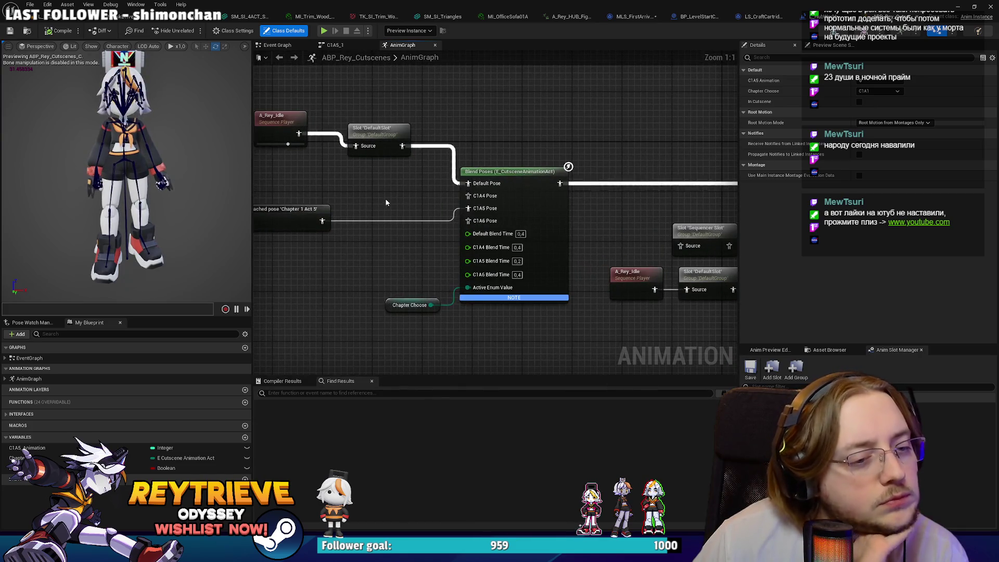
{"action": "left_click", "coordinate": [409, 305]}
{"action": "left_click", "coordinate": [881, 338]}
{"action": "left_click", "coordinate": [874, 345]}
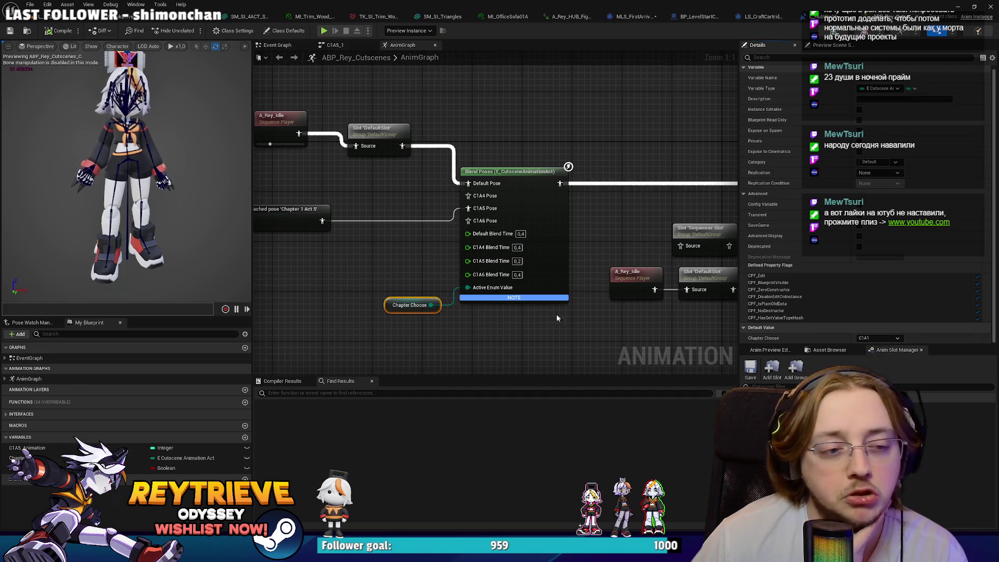
Open the E_CutsceneAnimationAct enum, then come back to the ABP_Rey_Cutscenes AnimGraph.
{"action": "left_click", "coordinate": [58, 16]}
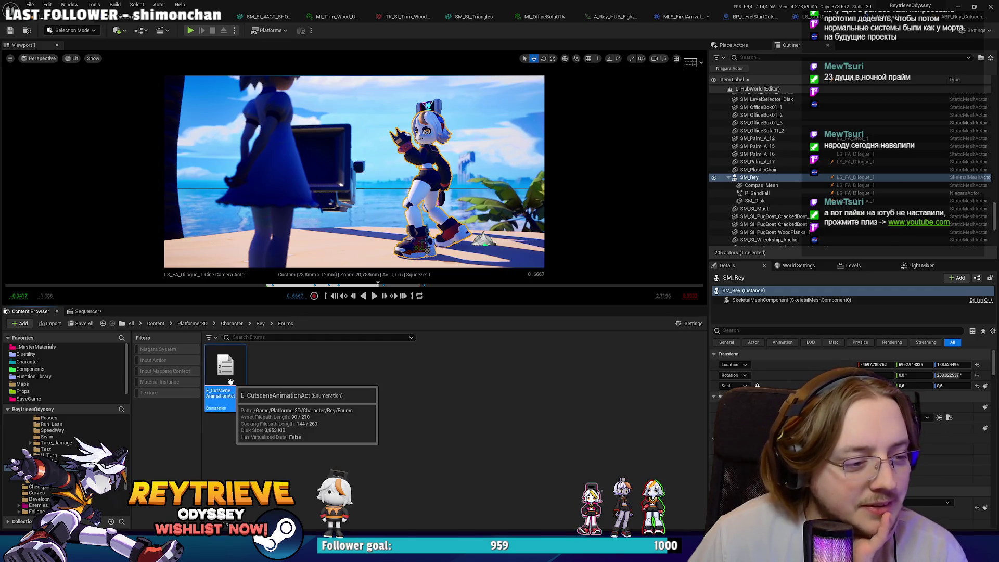
{"action": "double_click", "coordinate": [225, 375]}
{"action": "left_click", "coordinate": [130, 16]}
Cache the Blend Poses by Int output as a saved pose named 'HUB Anim'.
{"action": "left_click_drag", "start_coordinate": [562, 165], "coordinate": [607, 175]}
{"action": "type", "text": "cha"}
{"action": "key", "text": "BackSpace"}
{"action": "key", "text": "BackSpace"}
{"action": "type", "text": "ac"}
{"action": "key", "text": "Return"}
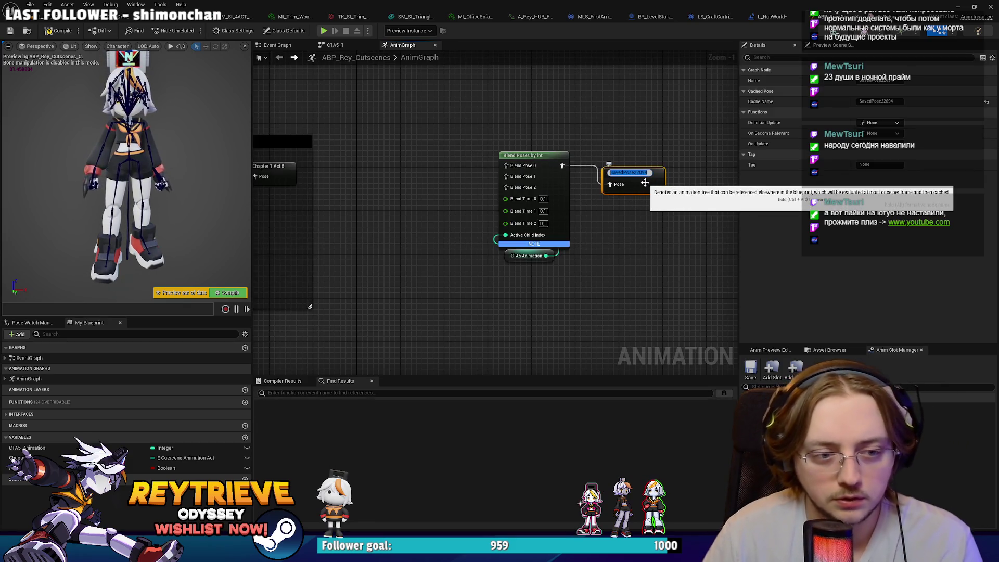
{"action": "type", "text": "HUB"}
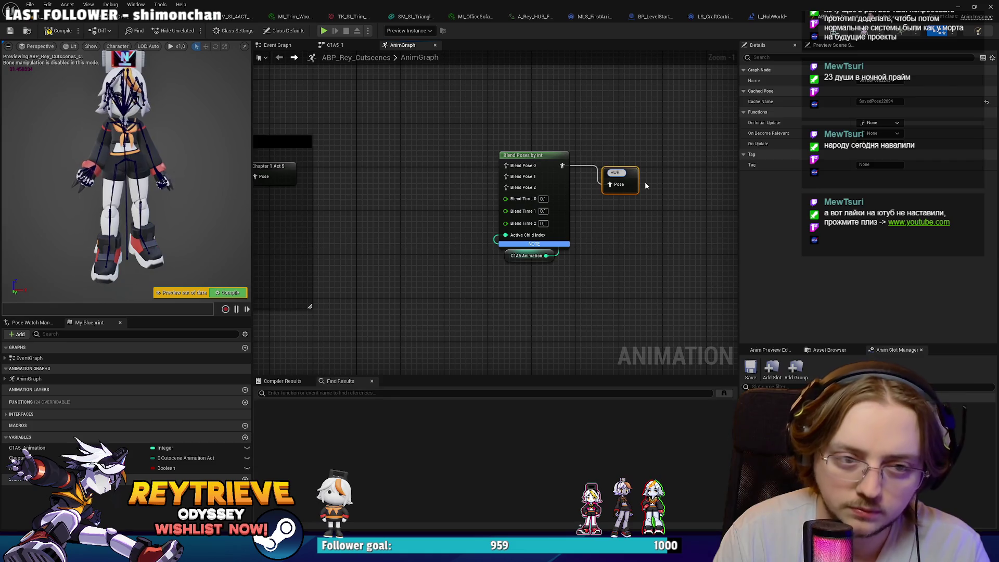
{"action": "type", "text": " Anim"}
{"action": "key", "text": "Return"}
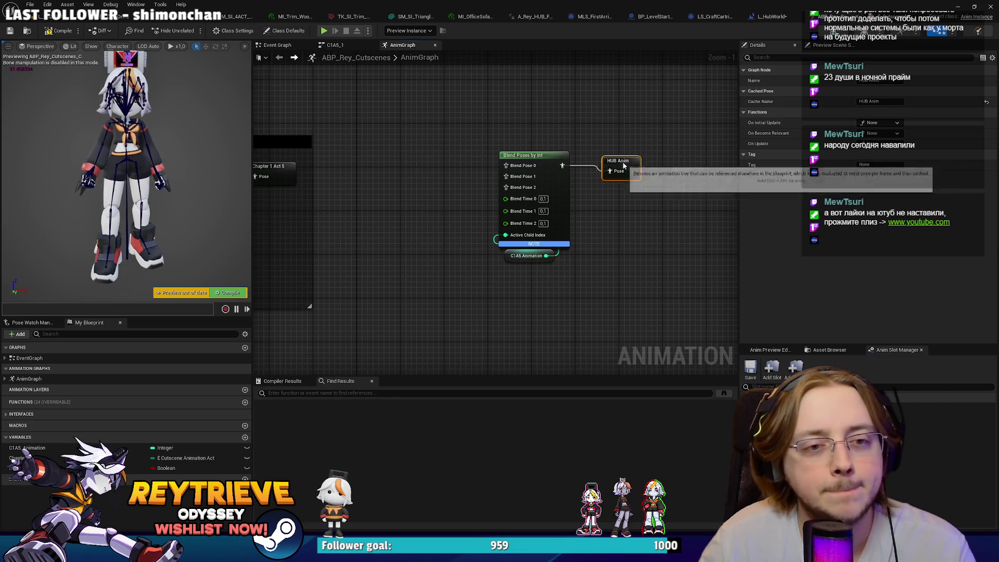
View the Chapter 1 Act 5 comment box and browse the character's animation assets in preview settings.
{"action": "scroll", "coordinate": [404, 192], "scroll_direction": "down", "scroll_amount": 1}
{"action": "left_click_drag", "start_coordinate": [403, 192], "coordinate": [549, 191]}
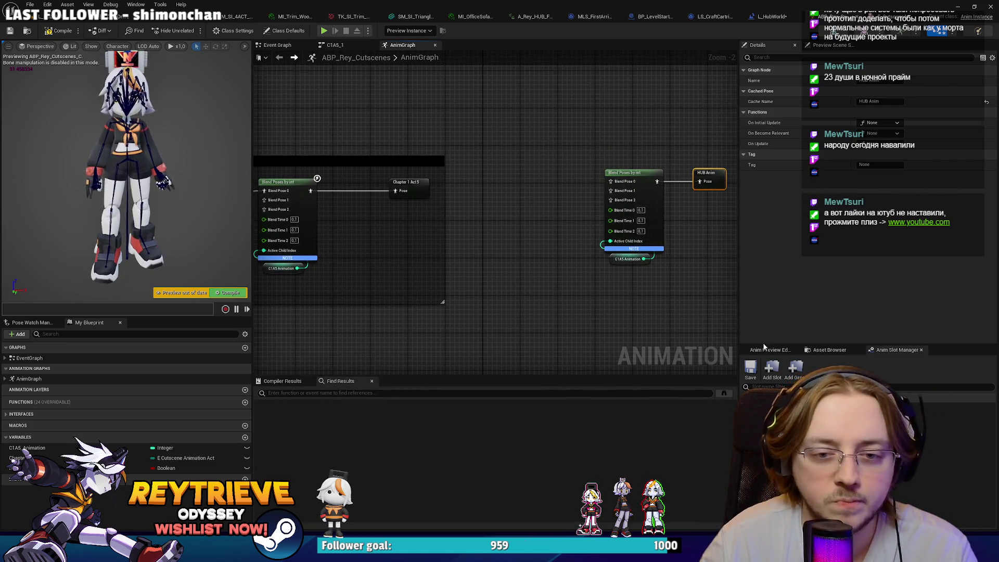
{"action": "left_click", "coordinate": [769, 350]}
{"action": "left_click", "coordinate": [829, 350]}
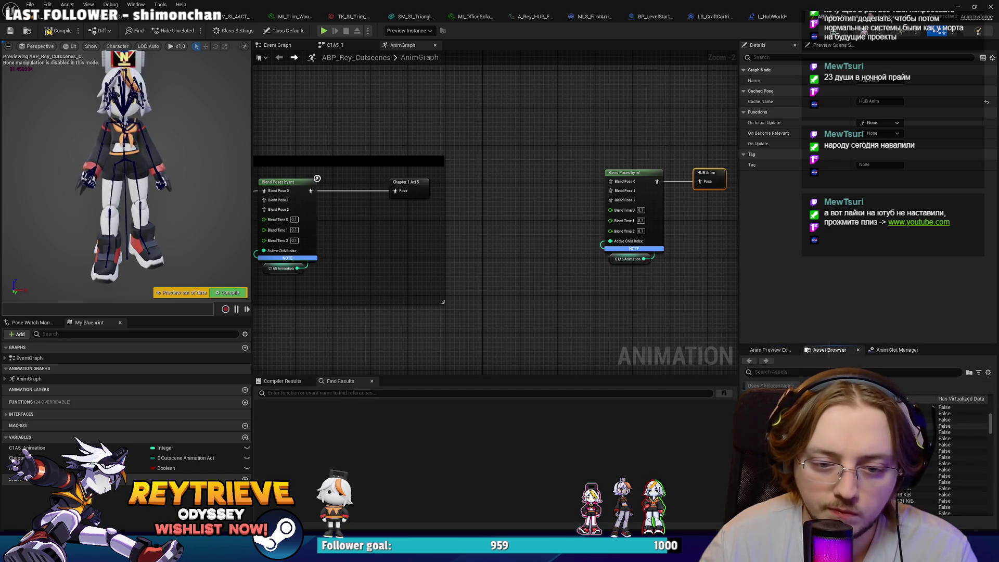
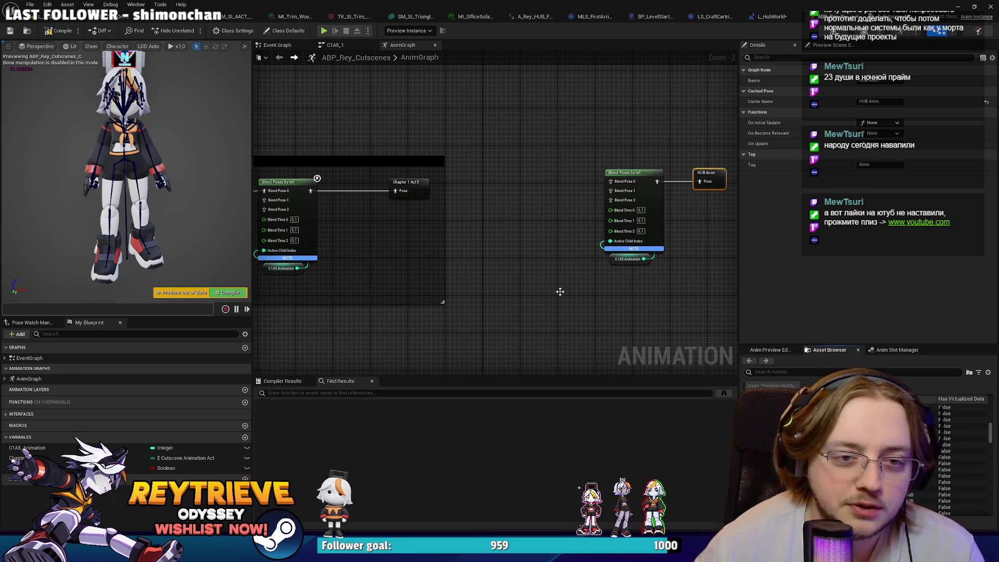
Search assets for HUB, place A_Rey_HUB_FightPose_IDLE in the AnimGraph, and wire it to Blend Pose 0.
{"action": "left_click", "coordinate": [588, 260]}
{"action": "left_click_drag", "start_coordinate": [501, 247], "coordinate": [481, 255]}
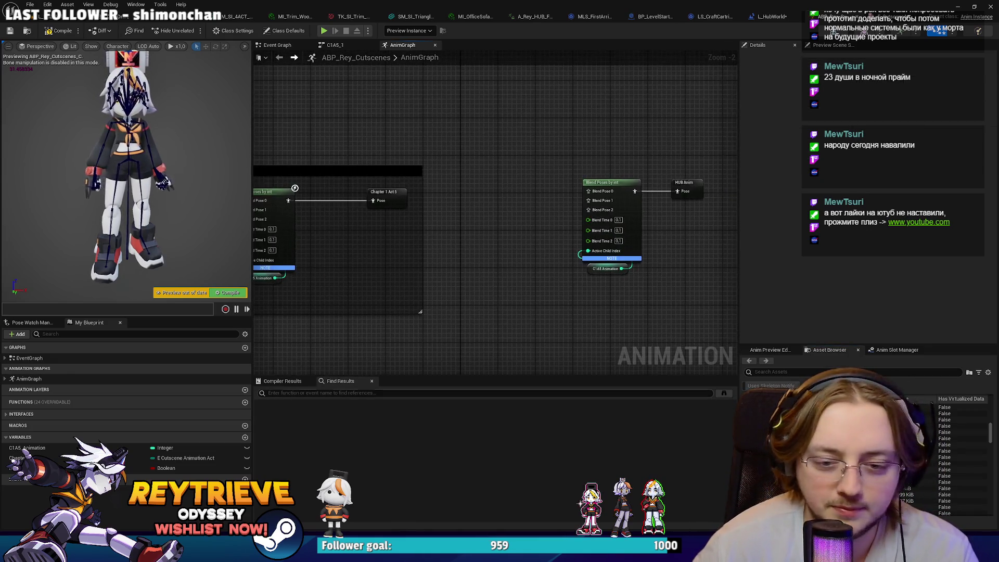
{"action": "left_click", "coordinate": [810, 372]}
{"action": "mouse_move", "coordinate": [546, 239]}
{"action": "left_mouse_down"}
{"action": "mouse_move", "coordinate": [377, 262]}
{"action": "mouse_move", "coordinate": [525, 244]}
{"action": "left_mouse_up"}
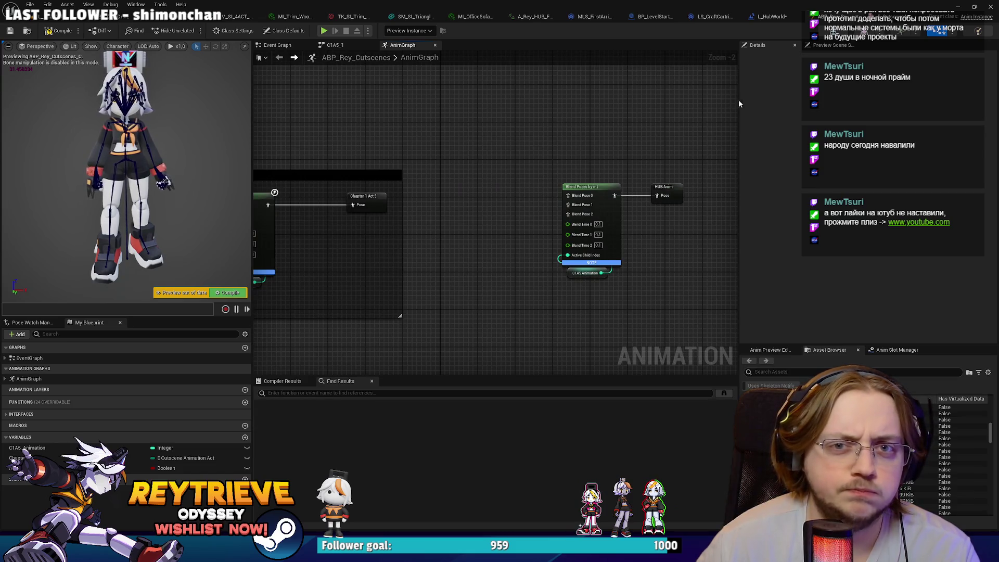
{"action": "left_click", "coordinate": [775, 371]}
{"action": "type", "text": "HUB"}
{"action": "mouse_move", "coordinate": [832, 444]}
{"action": "left_mouse_down"}
{"action": "mouse_move", "coordinate": [609, 307]}
{"action": "mouse_move", "coordinate": [487, 206]}
{"action": "mouse_move", "coordinate": [504, 205]}
{"action": "left_mouse_up"}
{"action": "scroll", "coordinate": [505, 205], "scroll_direction": "up", "scroll_amount": 2}
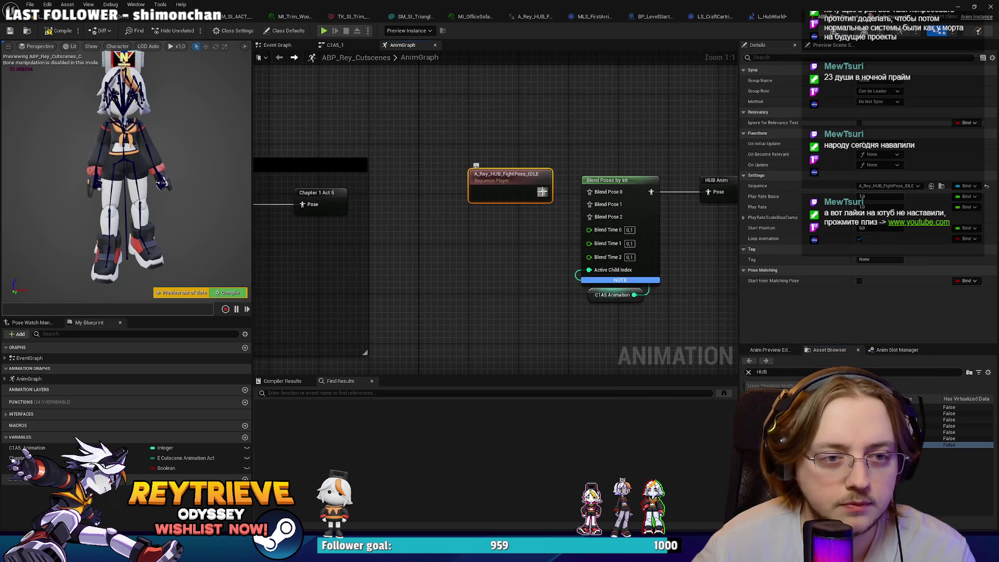
{"action": "left_click_drag", "start_coordinate": [596, 197], "coordinate": [596, 196]}
Reposition the C1A5 Animation node and duplicate the C1A5 Animation variable.
{"action": "left_click_drag", "start_coordinate": [598, 297], "coordinate": [532, 283]}
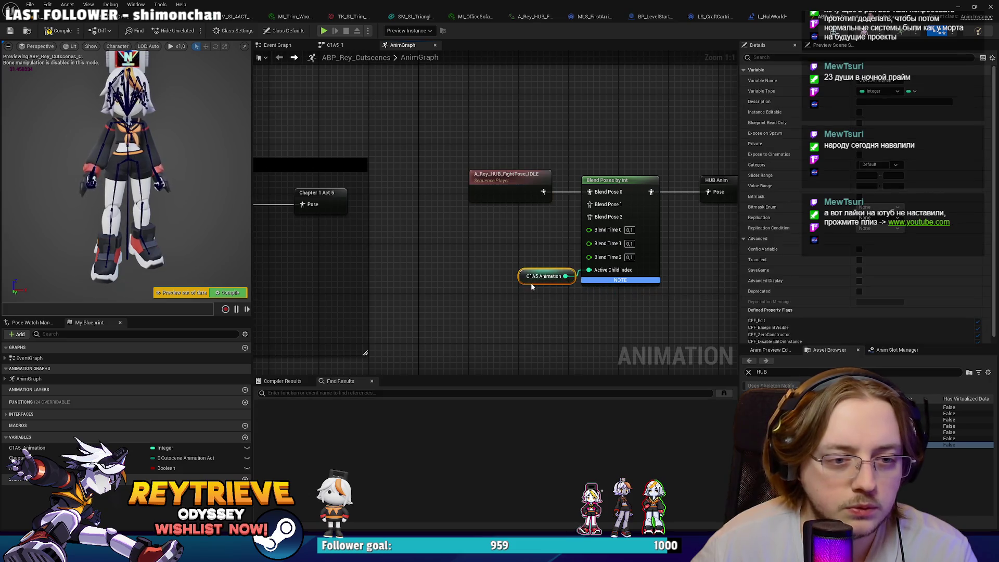
{"action": "left_click", "coordinate": [58, 447]}
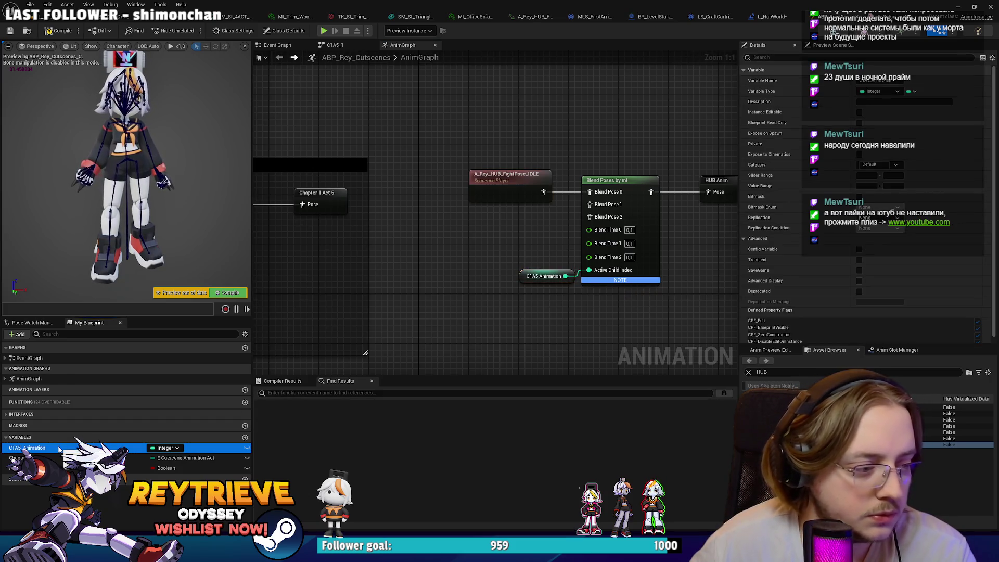
{"action": "key", "text": "ctrl+d"}
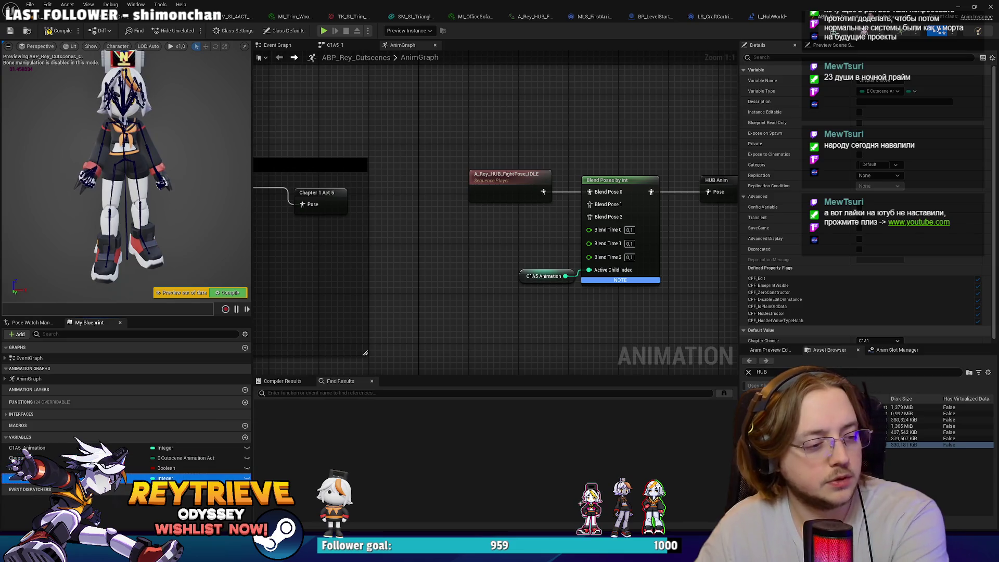
{"action": "left_click", "coordinate": [61, 385]}
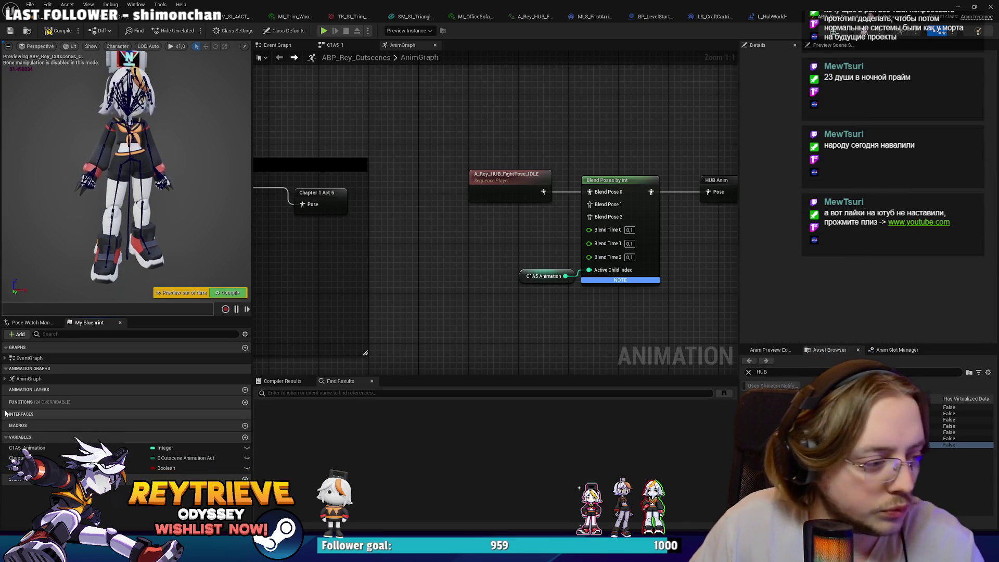
Expand Interfaces > Animation > Cutscene and open the Set Rey In Cutscene event.
{"action": "left_click", "coordinate": [21, 414]}
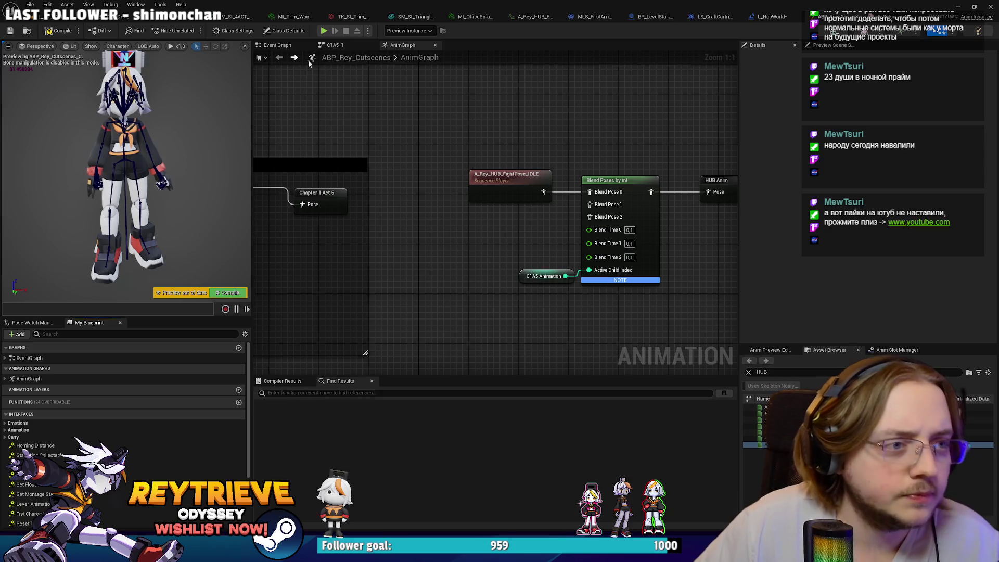
{"action": "scroll", "coordinate": [125, 442], "scroll_direction": "down", "scroll_amount": 1}
{"action": "scroll", "coordinate": [21, 416], "scroll_direction": "down", "scroll_amount": 1}
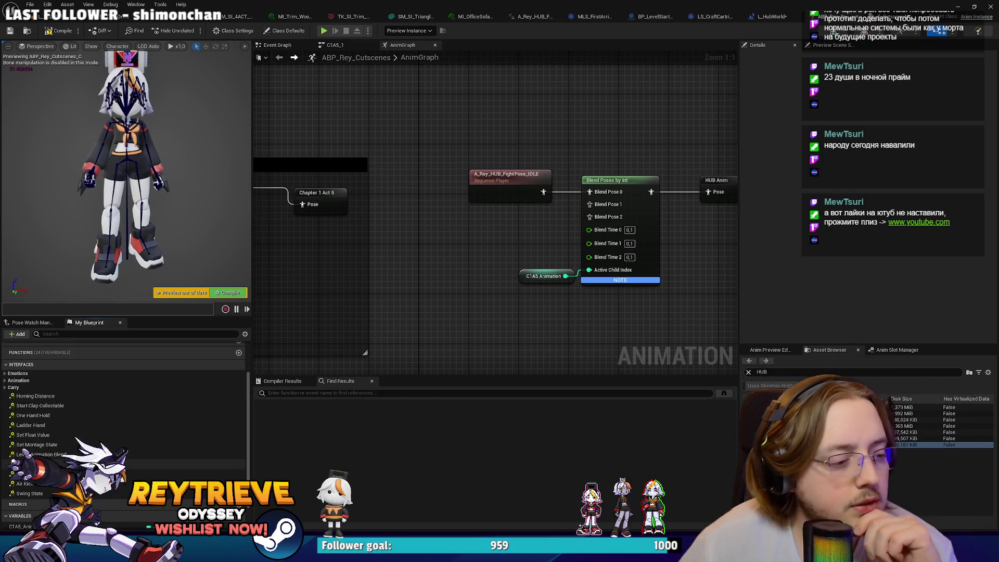
{"action": "left_click", "coordinate": [18, 381]}
{"action": "left_click", "coordinate": [16, 395]}
{"action": "double_click", "coordinate": [77, 404]}
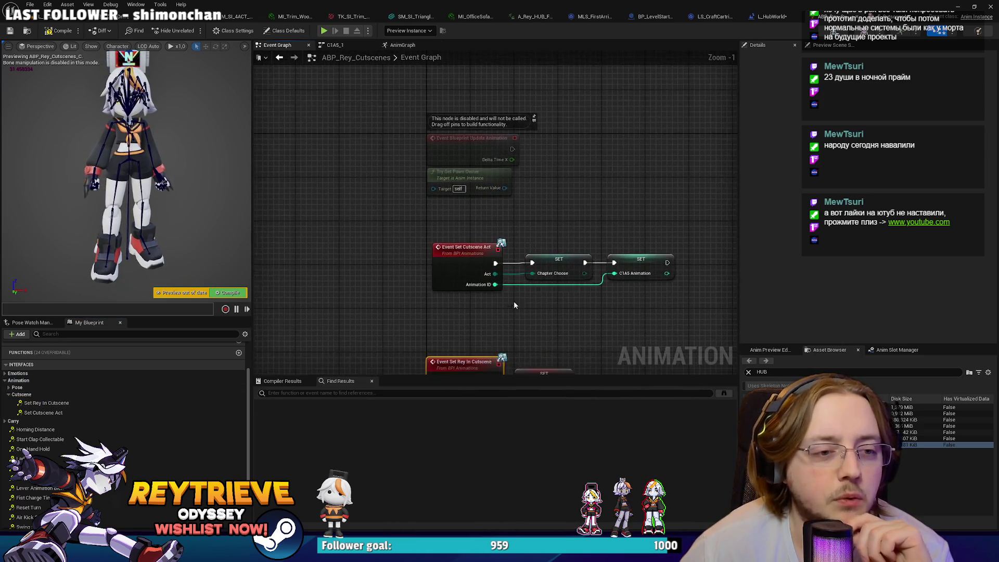
Rename the C1A5 Animation variable to ID Animation.
{"action": "left_click", "coordinate": [473, 260]}
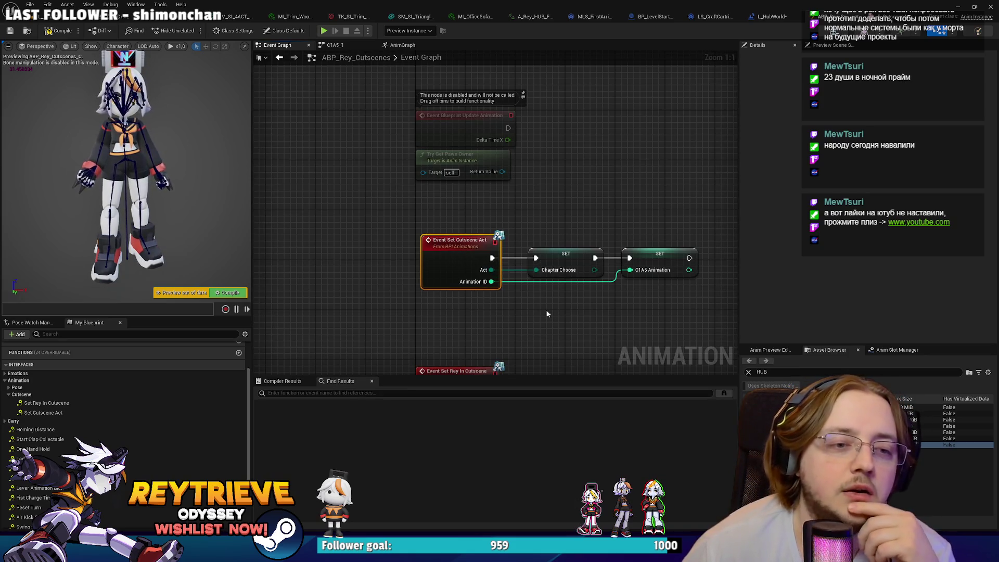
{"action": "left_click", "coordinate": [648, 266]}
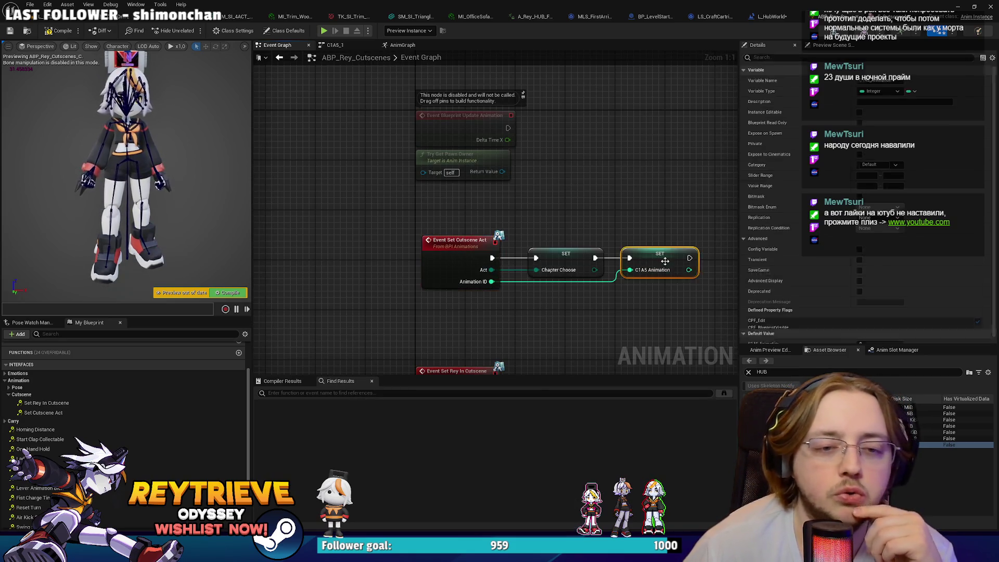
{"action": "scroll", "coordinate": [845, 172], "scroll_direction": "up", "scroll_amount": 2}
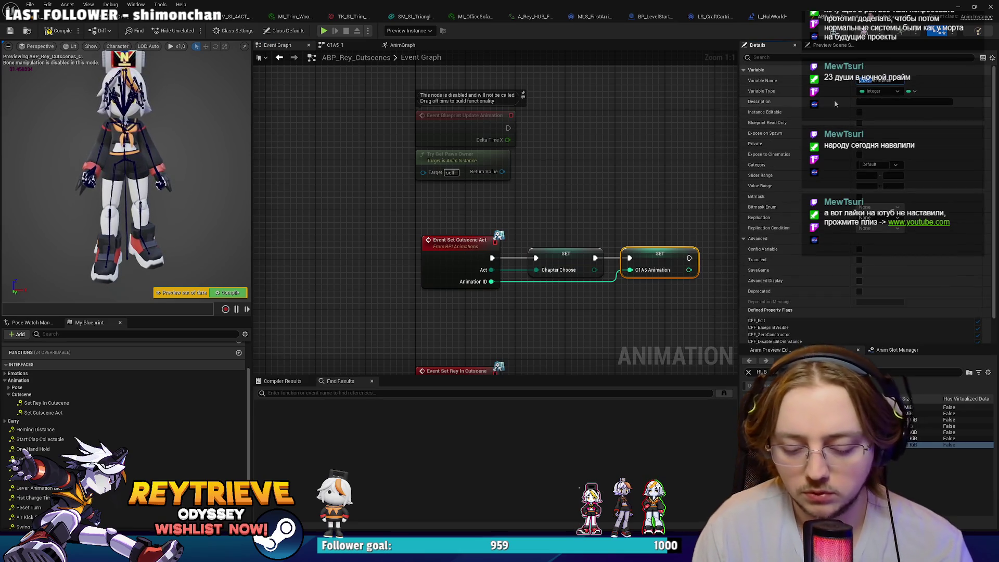
{"action": "key", "text": "Return"}
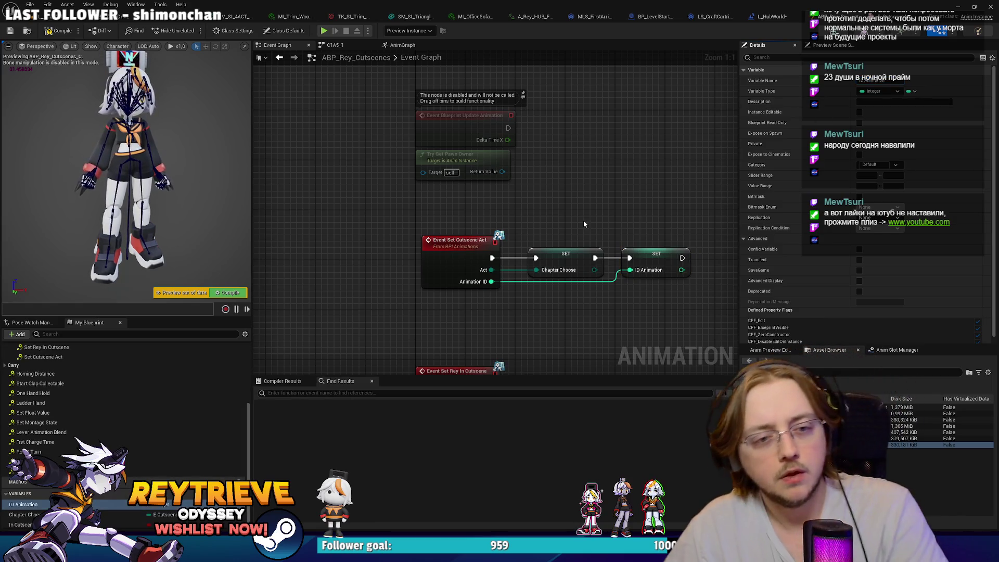
{"action": "left_click", "coordinate": [471, 244]}
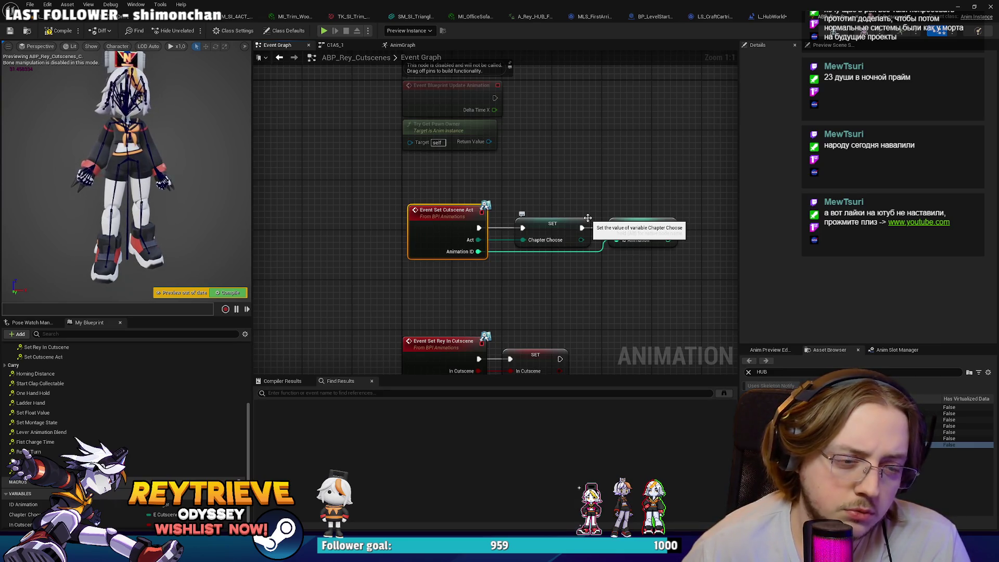
Compile ABP_Rey_Cutscenes, then move to the first-arrival director blueprint.
{"action": "left_click", "coordinate": [59, 32]}
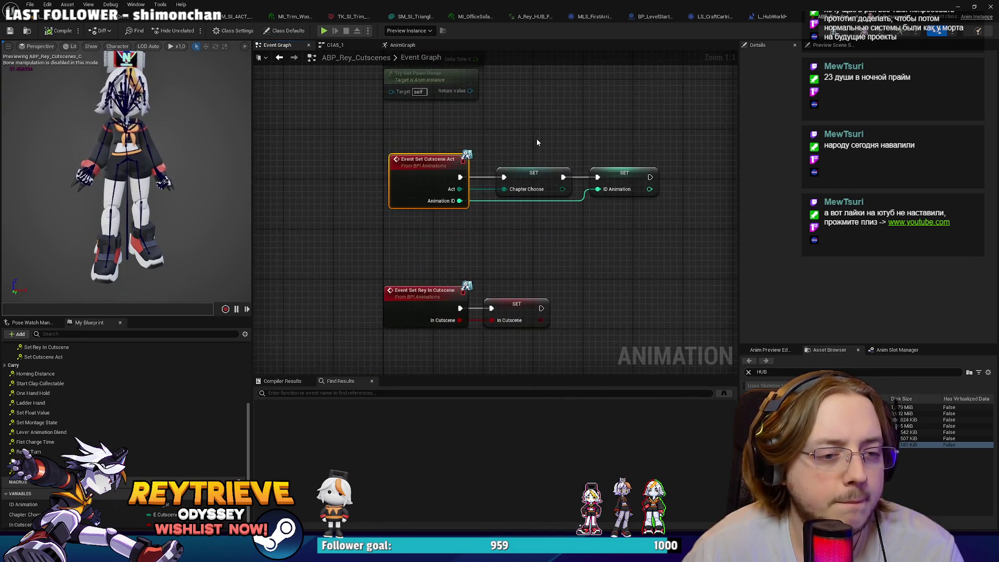
{"action": "left_click_drag", "start_coordinate": [486, 202], "coordinate": [484, 224]}
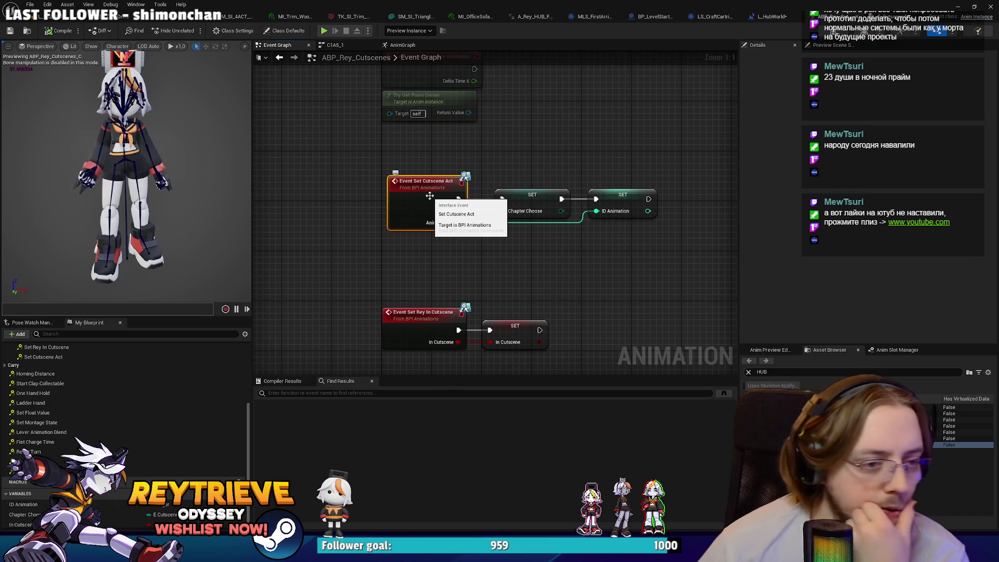
{"action": "left_click_drag", "start_coordinate": [474, 254], "coordinate": [457, 230]}
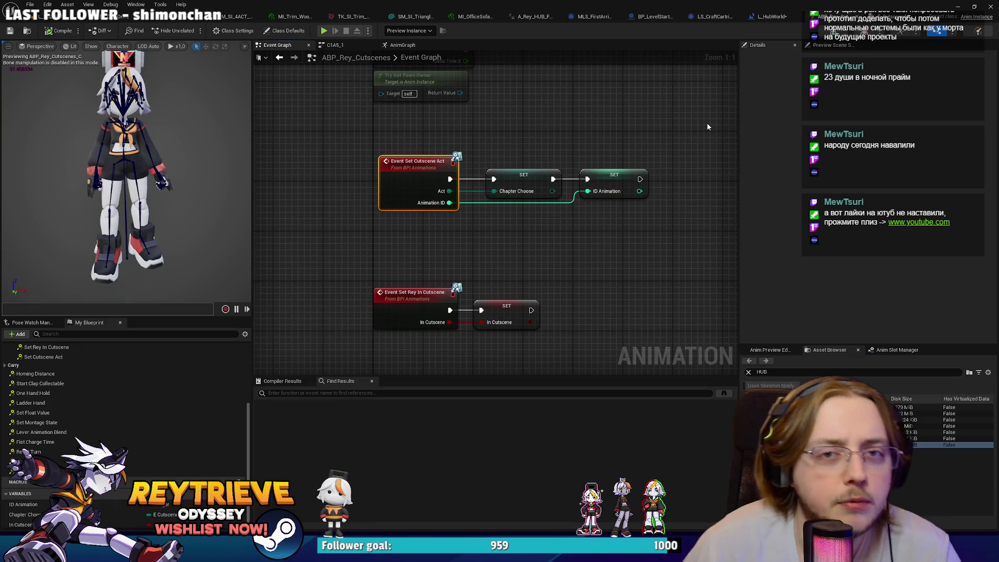
{"action": "left_click_drag", "start_coordinate": [600, 40], "coordinate": [592, 62]}
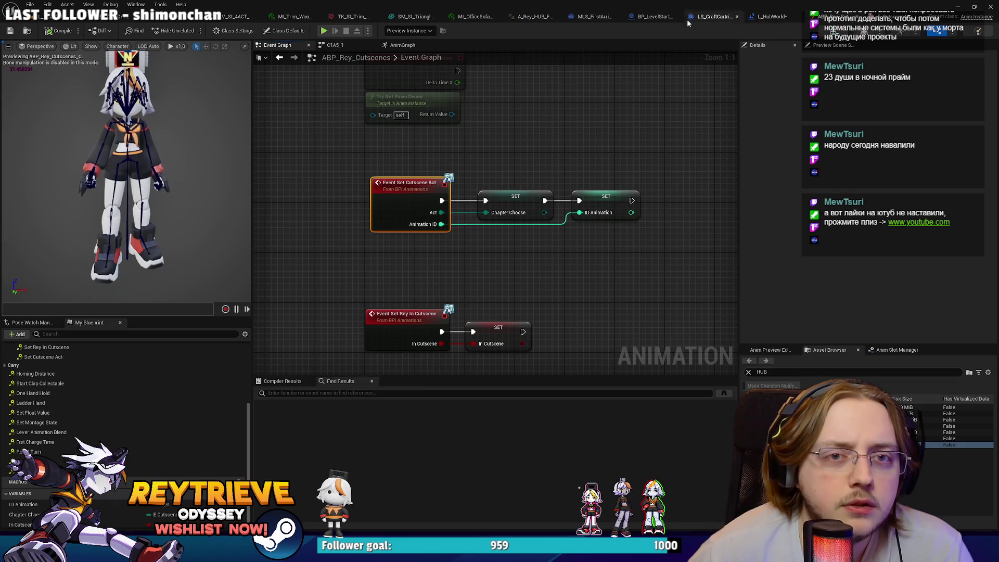
{"action": "left_click", "coordinate": [605, 19]}
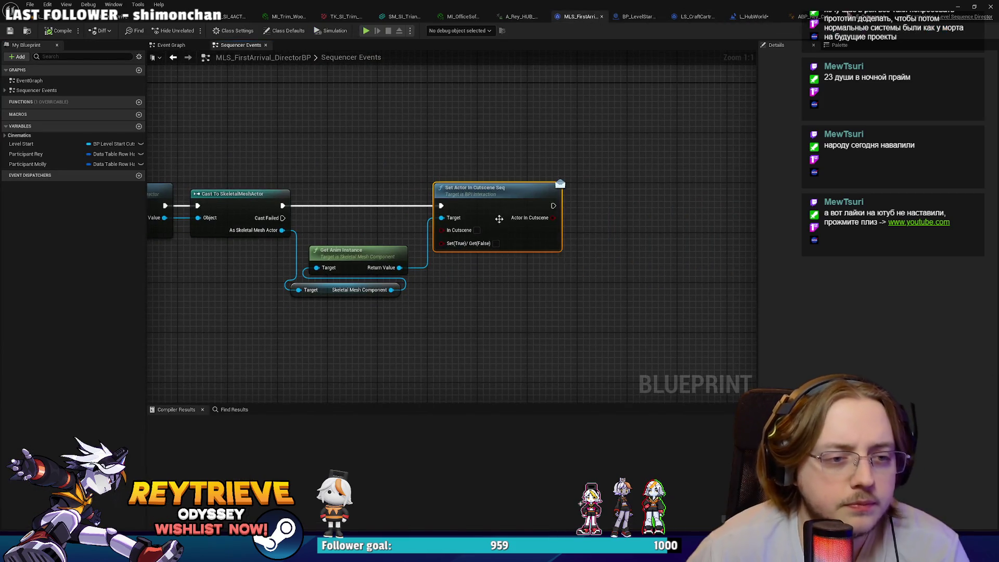
Add a Set Cutscene Act call set to HUB, chained after the cast.
{"action": "left_click_drag", "start_coordinate": [398, 267], "coordinate": [442, 235]}
{"action": "type", "text": "set cutw"}
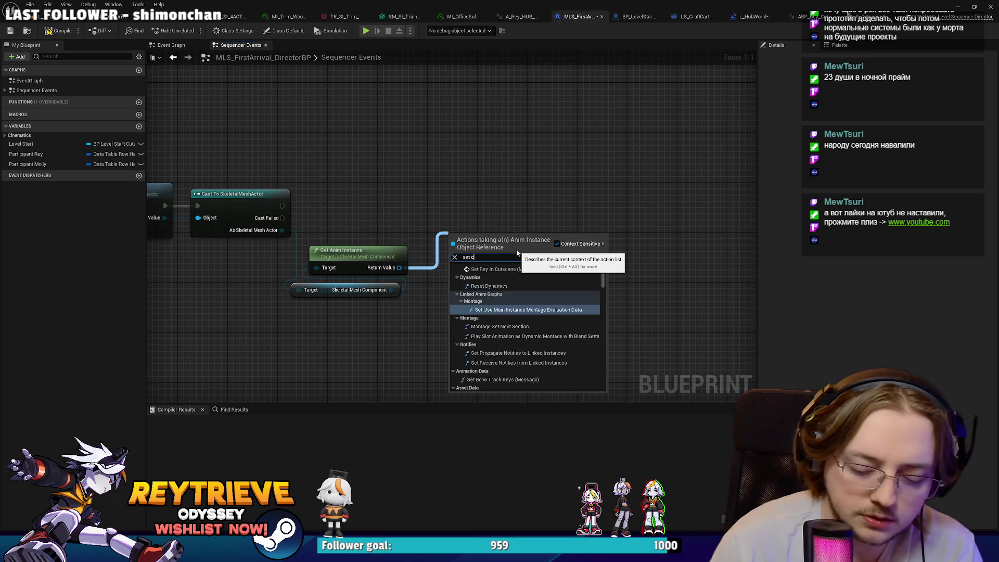
{"action": "key", "text": "Return"}
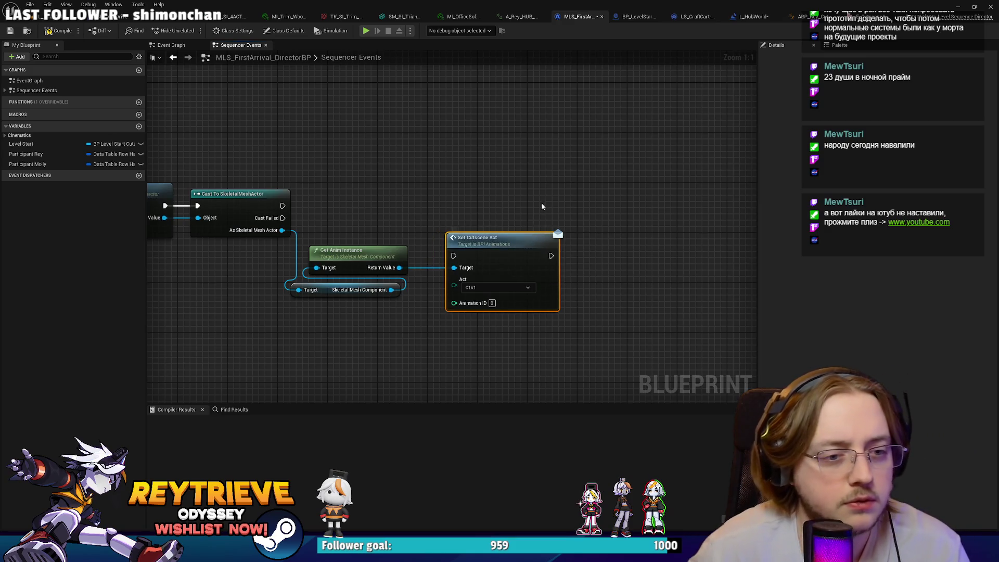
{"action": "left_click_drag", "start_coordinate": [494, 252], "coordinate": [495, 196]}
{"action": "left_click", "coordinate": [488, 231]}
{"action": "left_click", "coordinate": [474, 241]}
{"action": "mouse_move", "coordinate": [283, 205]}
{"action": "left_mouse_down"}
{"action": "mouse_move", "coordinate": [350, 216]}
{"action": "mouse_move", "coordinate": [453, 200]}
{"action": "left_mouse_up"}
Add Set Rey In Cutscene after Set Cutscene Act with In Cutscene ticked.
{"action": "left_click_drag", "start_coordinate": [400, 260], "coordinate": [508, 277]}
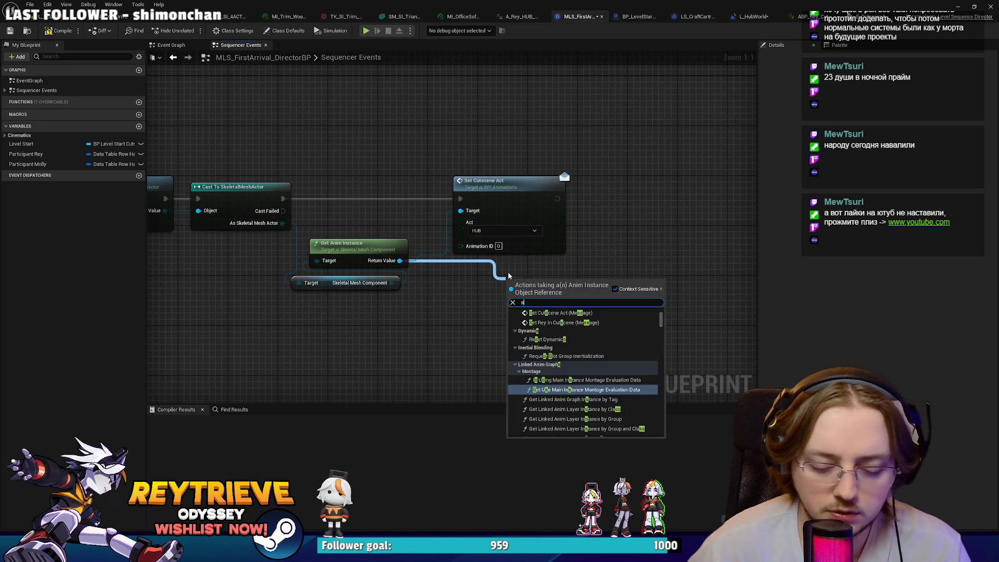
{"action": "type", "text": "set cut"}
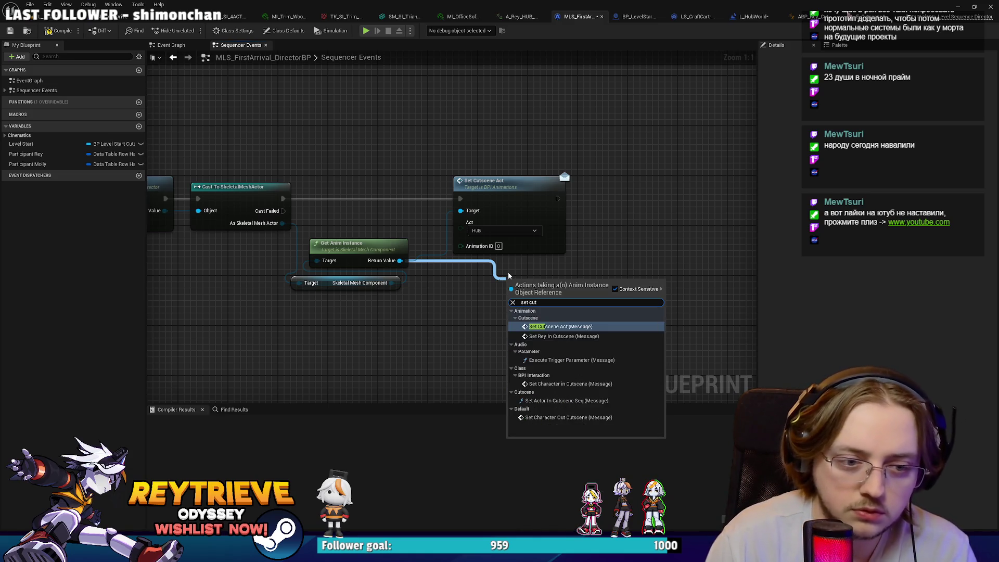
{"action": "left_click", "coordinate": [564, 336]}
{"action": "left_click_drag", "start_coordinate": [553, 313], "coordinate": [623, 248]}
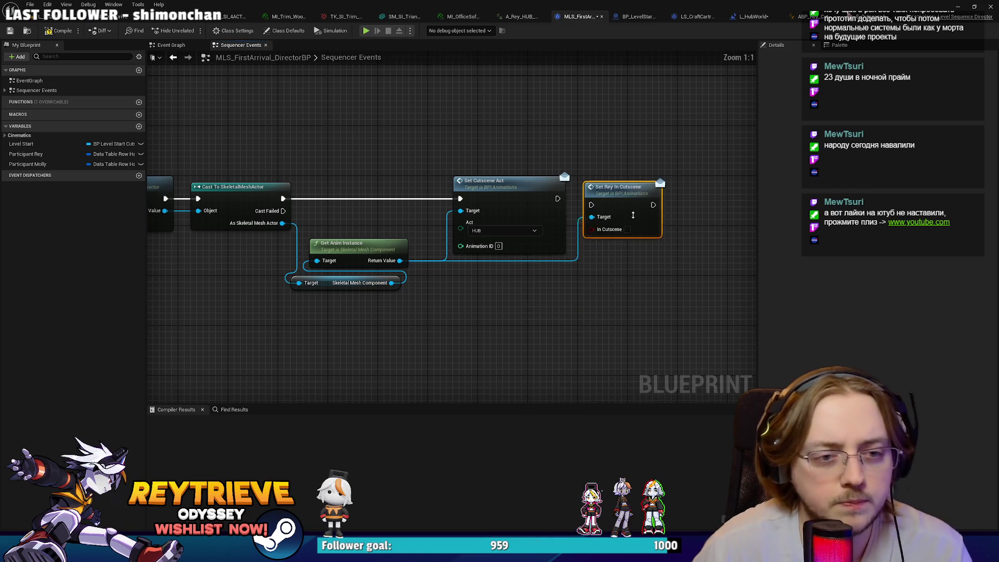
{"action": "scroll", "coordinate": [607, 219], "scroll_direction": "down", "scroll_amount": 1}
{"action": "left_click_drag", "start_coordinate": [597, 207], "coordinate": [567, 201]}
{"action": "left_click", "coordinate": [629, 228]}
Select the cast, anim instance and act nodes, then return to ABP_Rey_Cutscenes.
{"action": "scroll", "coordinate": [619, 229], "scroll_direction": "up", "scroll_amount": 1}
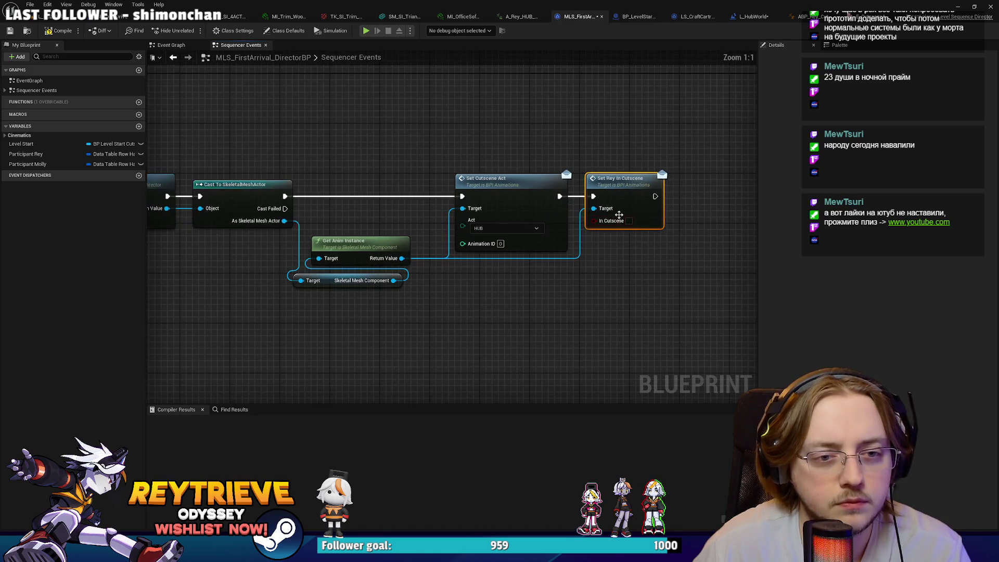
{"action": "scroll", "coordinate": [635, 245], "scroll_direction": "down", "scroll_amount": 3}
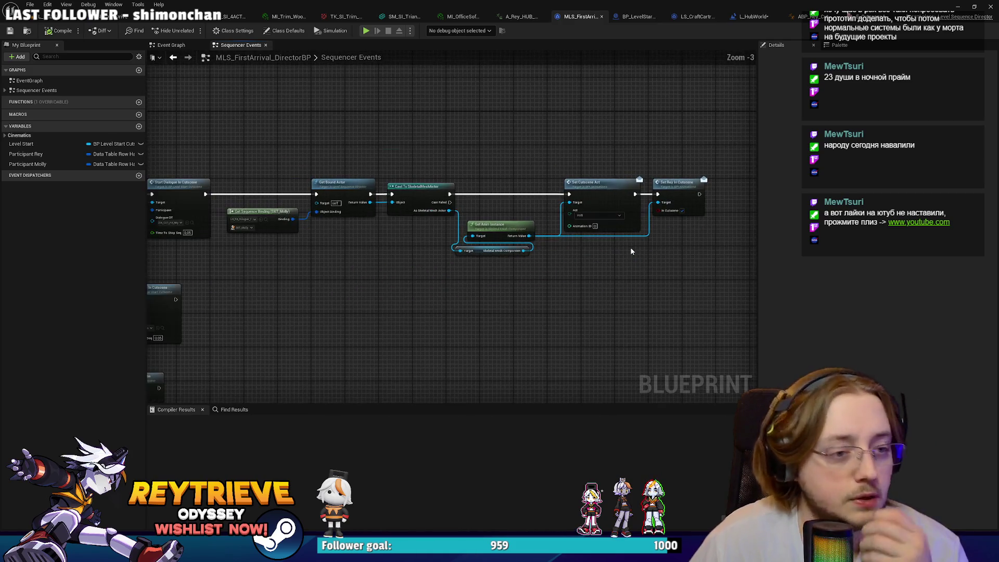
{"action": "scroll", "coordinate": [628, 251], "scroll_direction": "down", "scroll_amount": 1}
{"action": "left_click_drag", "start_coordinate": [692, 276], "coordinate": [492, 180]}
{"action": "scroll", "coordinate": [466, 170], "scroll_direction": "up", "scroll_amount": 2}
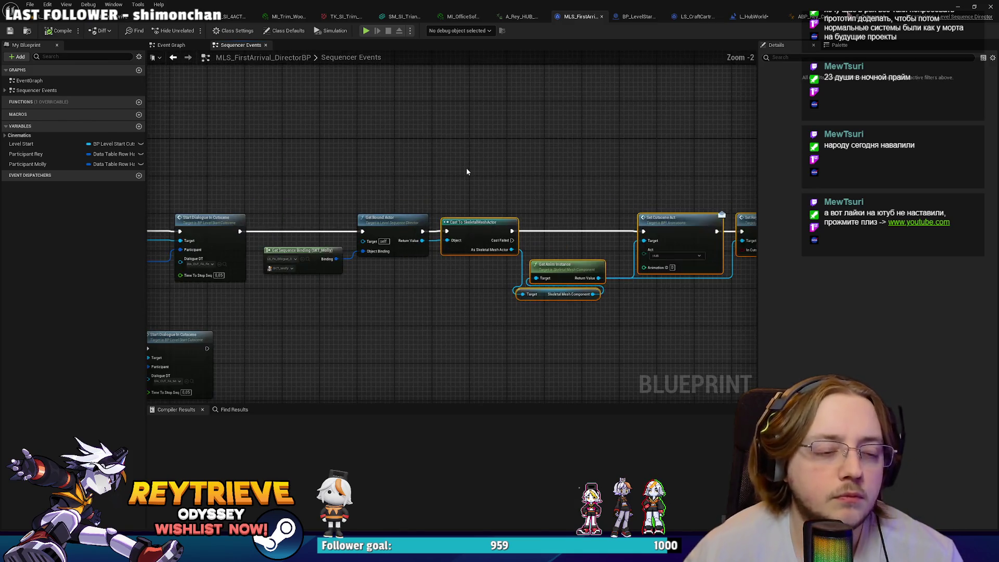
{"action": "scroll", "coordinate": [469, 166], "scroll_direction": "down", "scroll_amount": 2}
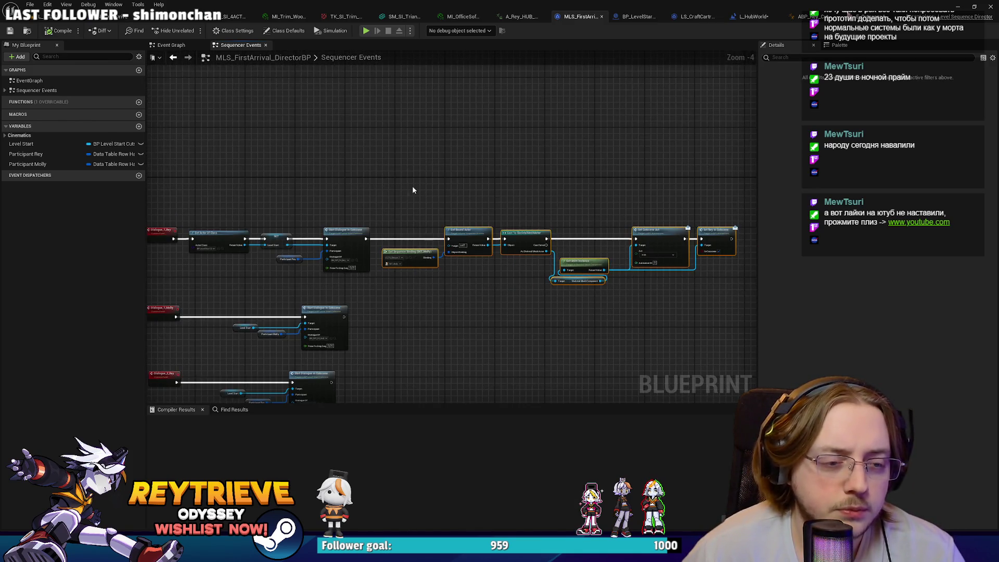
{"action": "scroll", "coordinate": [515, 185], "scroll_direction": "up", "scroll_amount": 1}
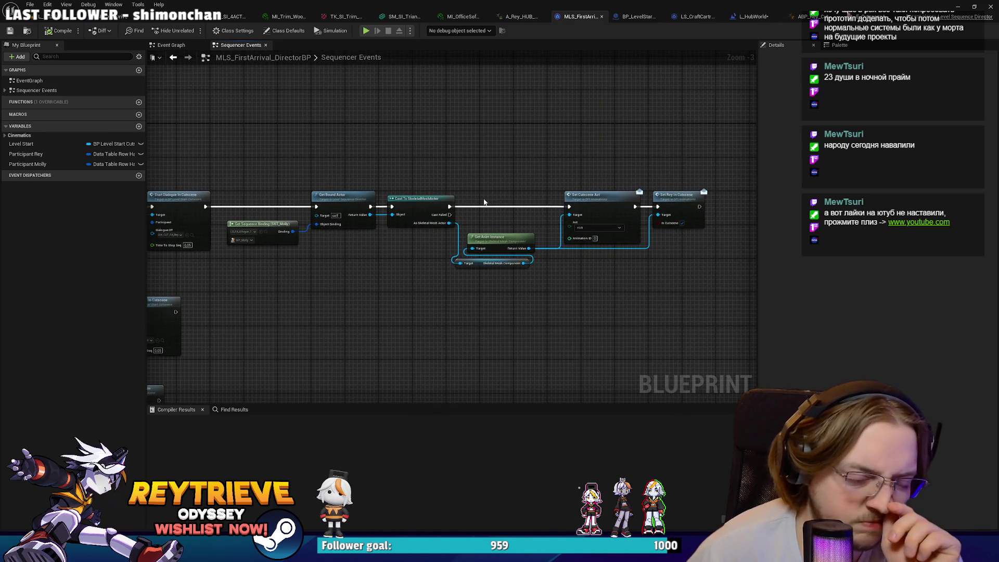
{"action": "left_click_drag", "start_coordinate": [441, 225], "coordinate": [478, 234]}
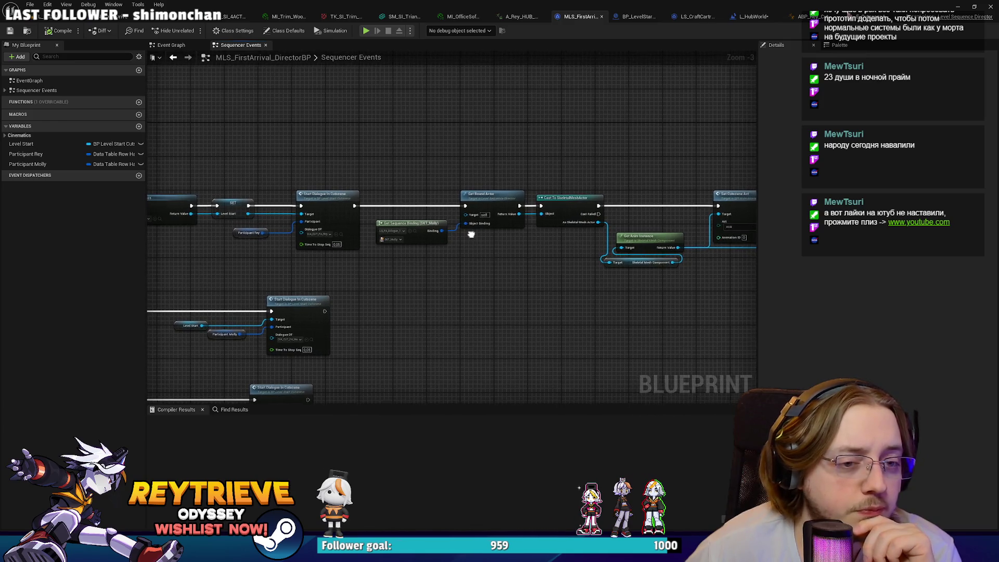
{"action": "left_click", "coordinate": [741, 21]}
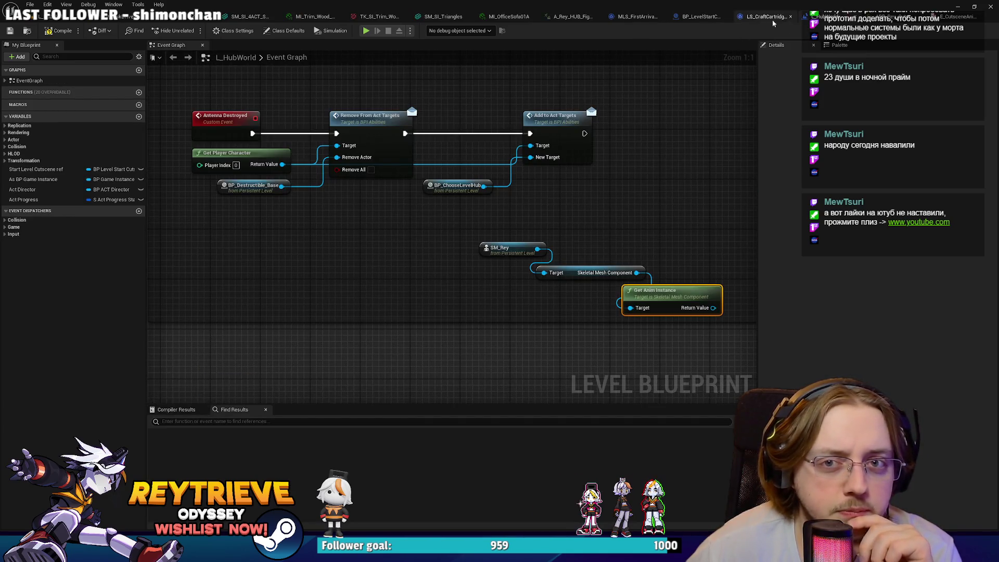
{"action": "left_click", "coordinate": [897, 17]}
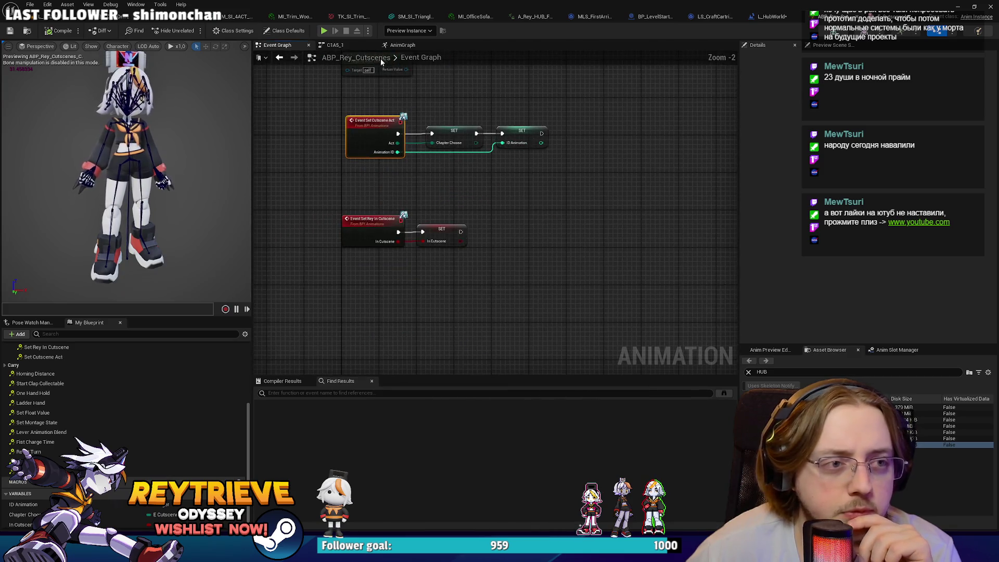
In the AnimGraph, inspect the HUB idle sequence player and bring the Blend Poses inputs into view.
{"action": "left_click", "coordinate": [402, 44]}
{"action": "left_click", "coordinate": [482, 179]}
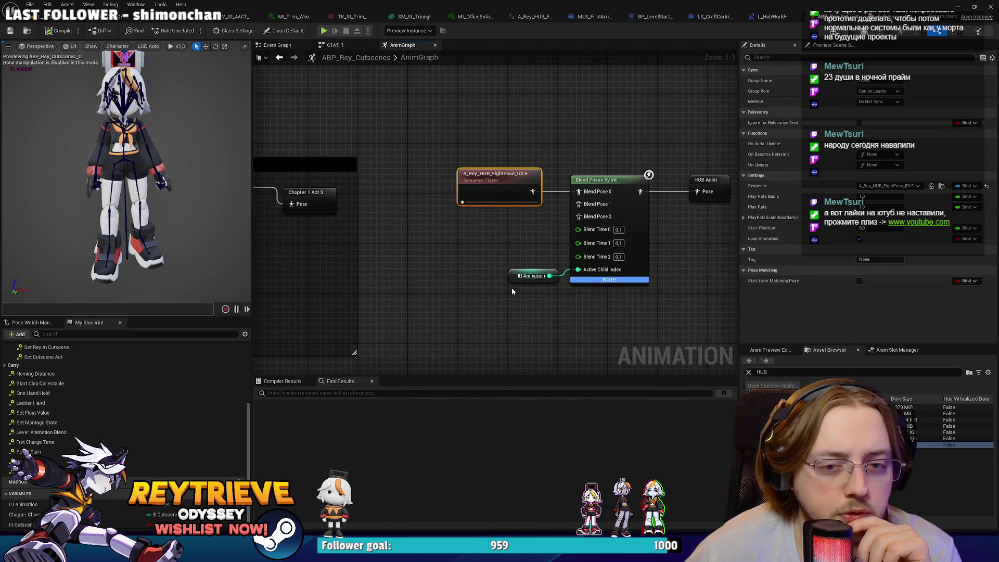
{"action": "scroll", "coordinate": [650, 236], "scroll_direction": "down", "scroll_amount": 2}
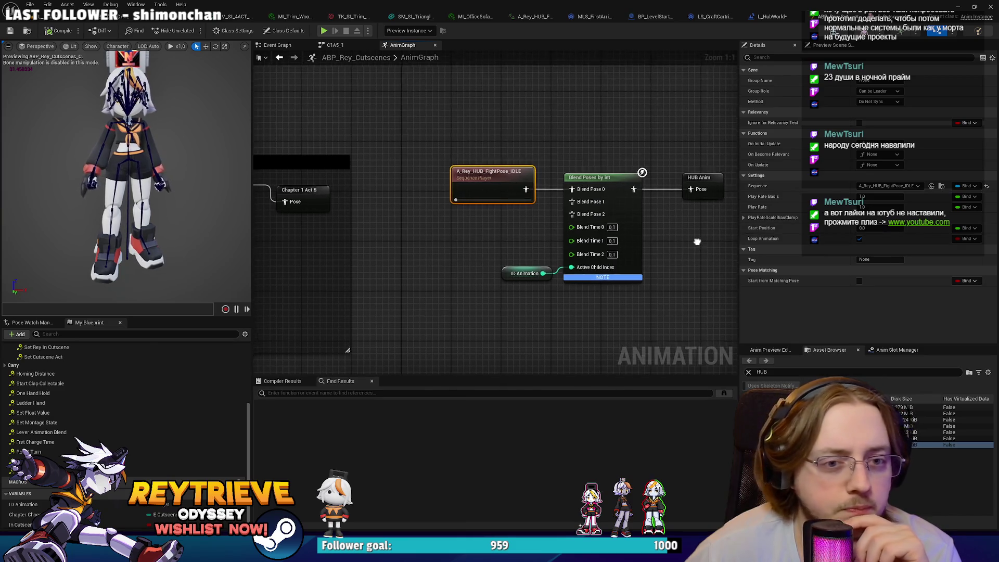
{"action": "left_click_drag", "start_coordinate": [601, 130], "coordinate": [749, 144]}
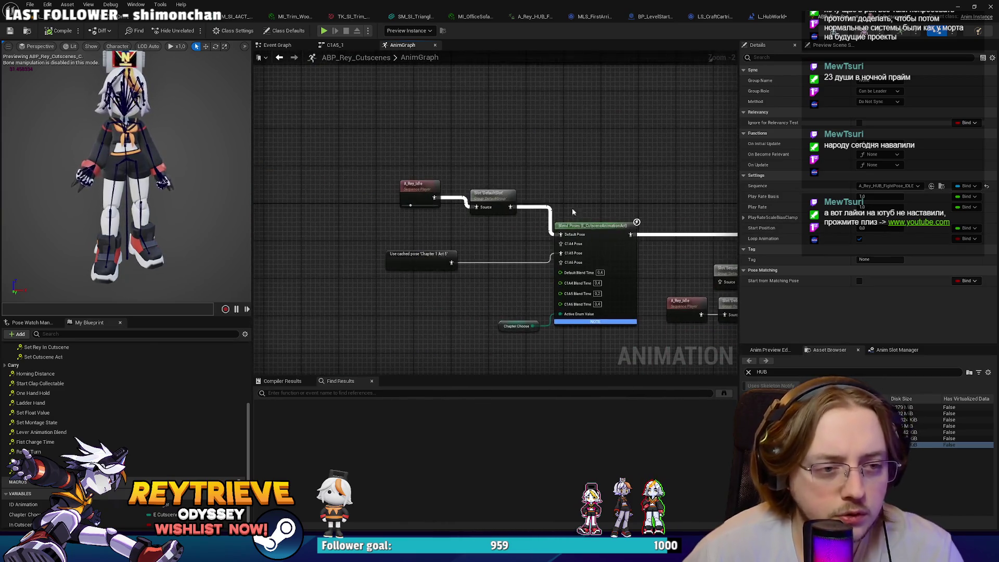
{"action": "scroll", "coordinate": [491, 254], "scroll_direction": "up", "scroll_amount": 1}
{"action": "mouse_move", "coordinate": [492, 254]}
{"action": "left_mouse_down"}
{"action": "mouse_move", "coordinate": [493, 245]}
{"action": "mouse_move", "coordinate": [531, 255]}
{"action": "left_mouse_up"}
{"action": "scroll", "coordinate": [532, 258], "scroll_direction": "up", "scroll_amount": 1}
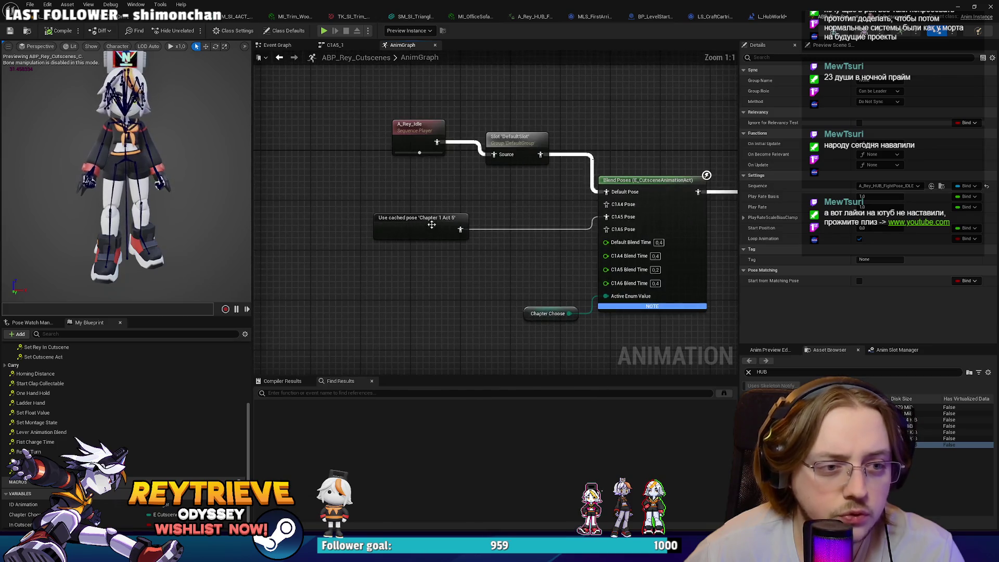
{"action": "left_click_drag", "start_coordinate": [417, 220], "coordinate": [454, 207]}
Add a HUB Pose input to Blend Poses and feed it the cached HUB Anim pose.
{"action": "left_click", "coordinate": [674, 212]}
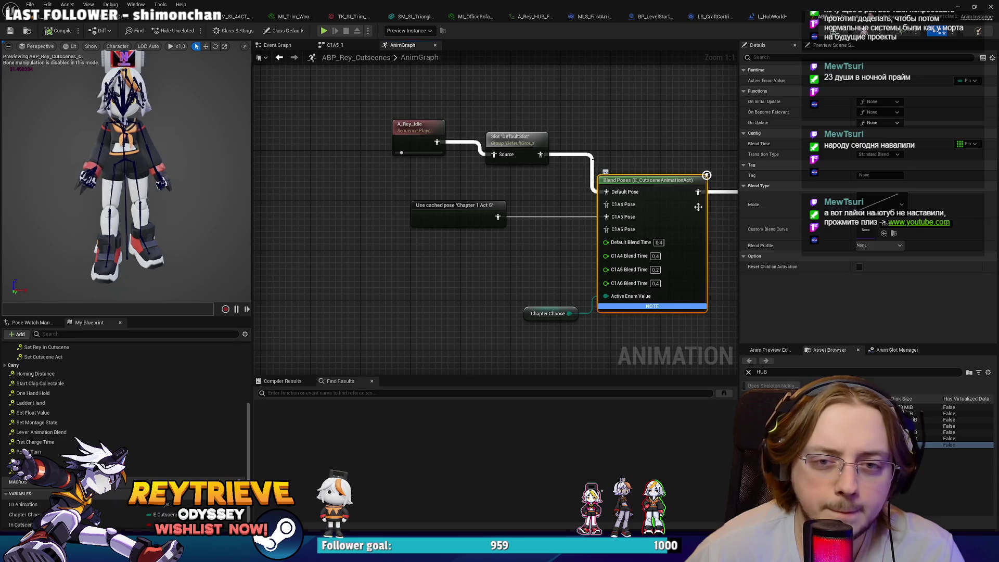
{"action": "right_click", "coordinate": [662, 234]}
{"action": "left_click", "coordinate": [719, 492]}
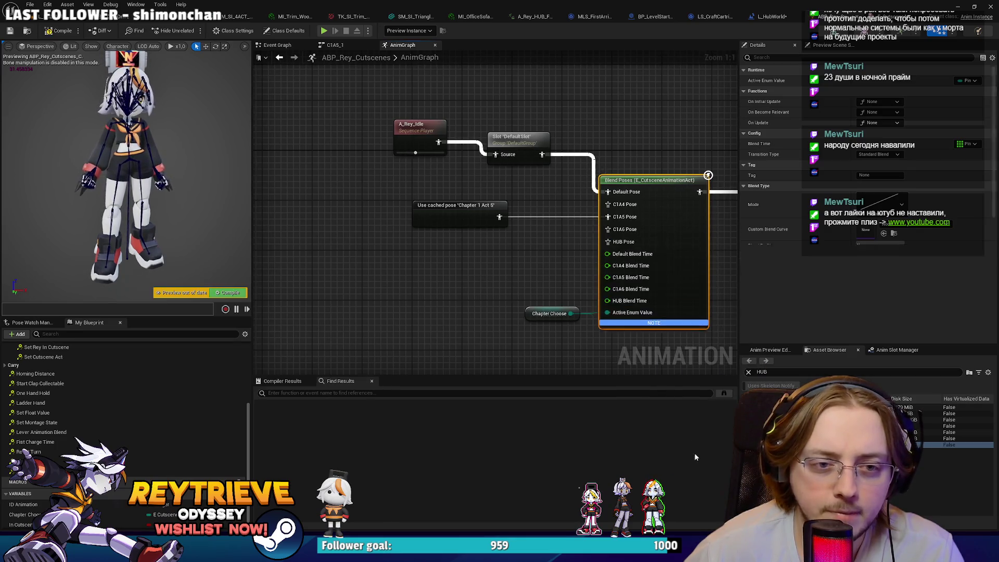
{"action": "left_click_drag", "start_coordinate": [607, 242], "coordinate": [508, 275]}
{"action": "type", "text": "chapter"}
{"action": "key", "text": "Return"}
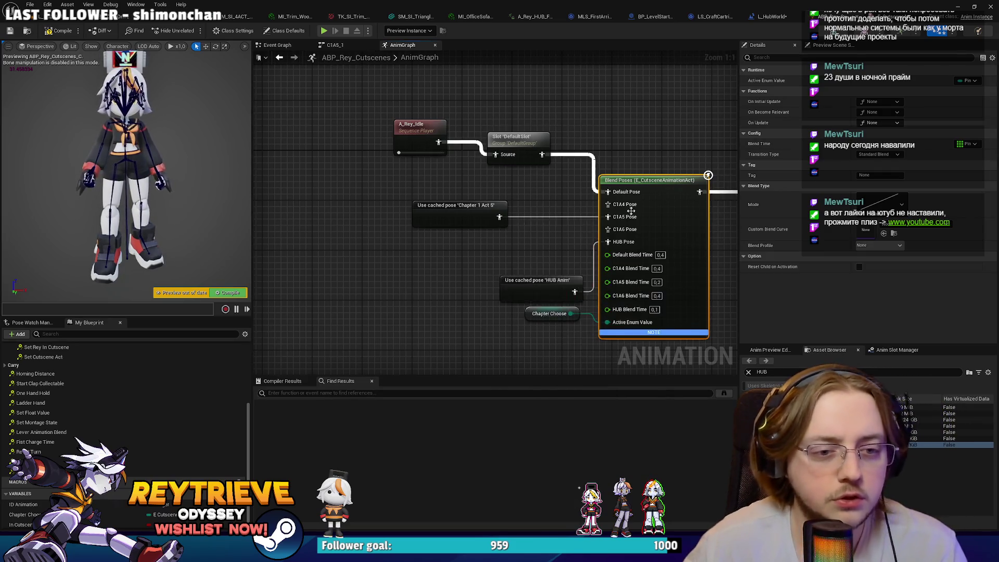
Look over the rest of the AnimGraph and return to the level editor.
{"action": "scroll", "coordinate": [494, 240], "scroll_direction": "down", "scroll_amount": 2}
{"action": "left_click_drag", "start_coordinate": [494, 240], "coordinate": [471, 246]}
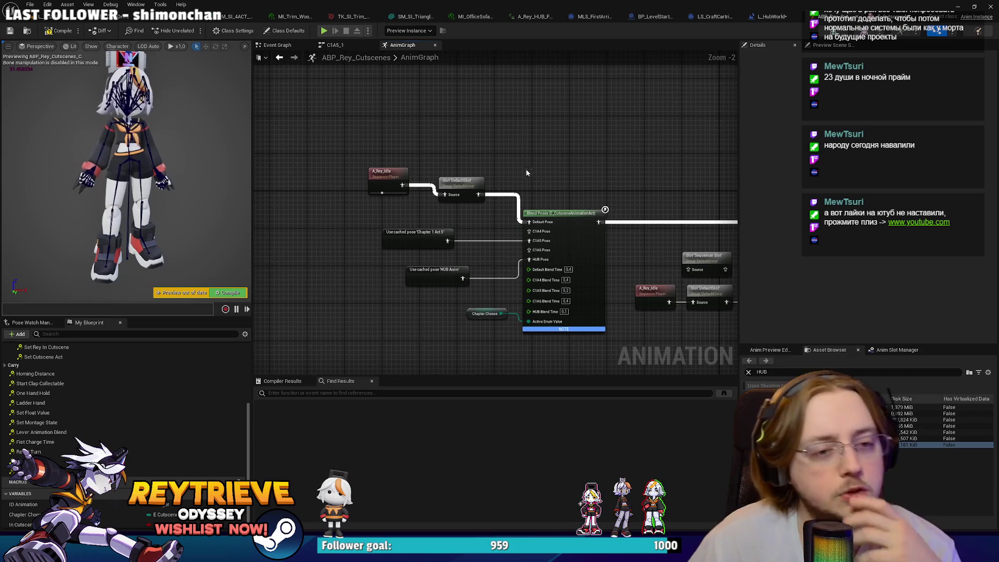
{"action": "scroll", "coordinate": [587, 282], "scroll_direction": "up", "scroll_amount": 2}
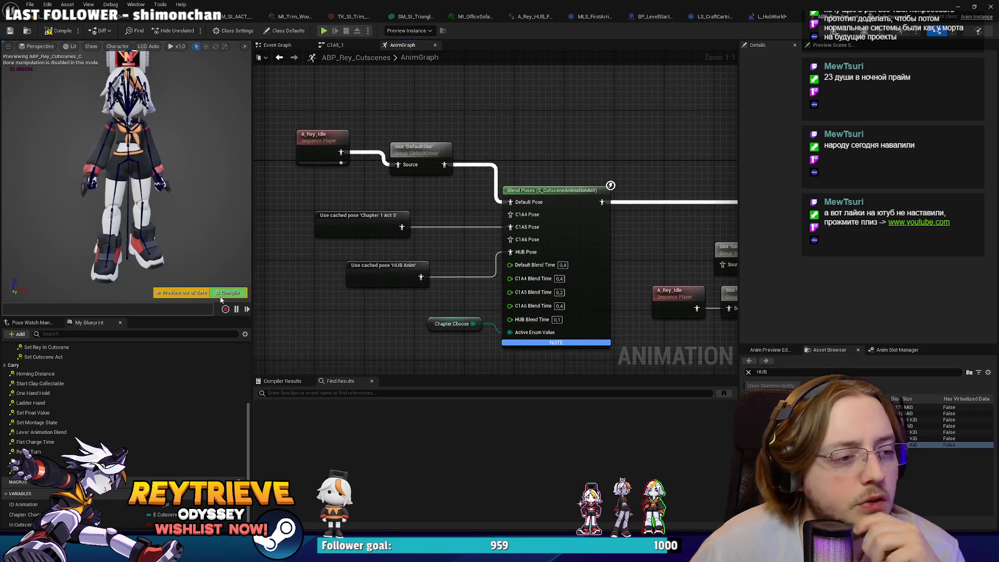
{"action": "scroll", "coordinate": [559, 321], "scroll_direction": "down", "scroll_amount": 4}
{"action": "mouse_move", "coordinate": [728, 109]}
{"action": "left_mouse_down"}
{"action": "mouse_move", "coordinate": [549, 162]}
{"action": "mouse_move", "coordinate": [549, 219]}
{"action": "left_mouse_up"}
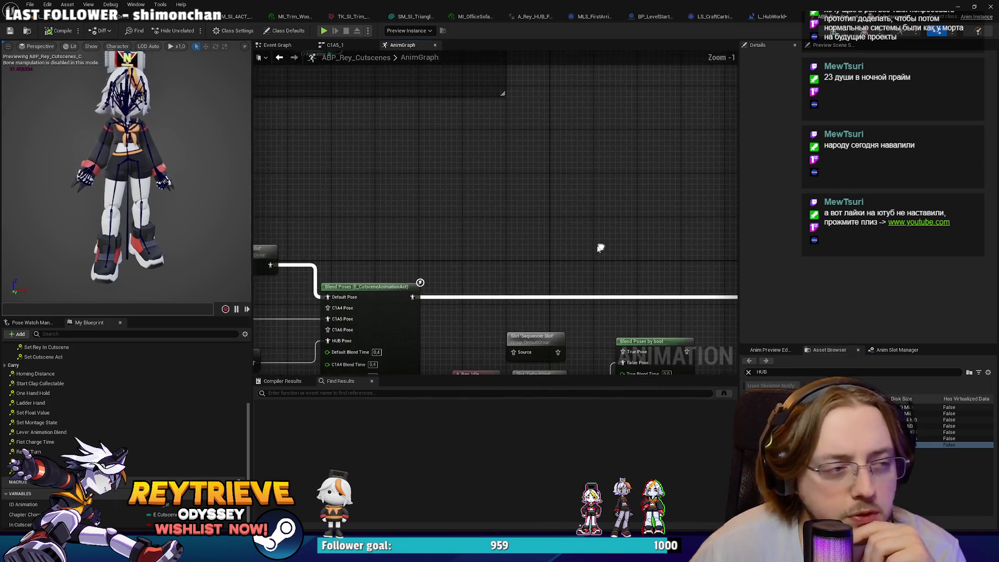
{"action": "left_click", "coordinate": [772, 16]}
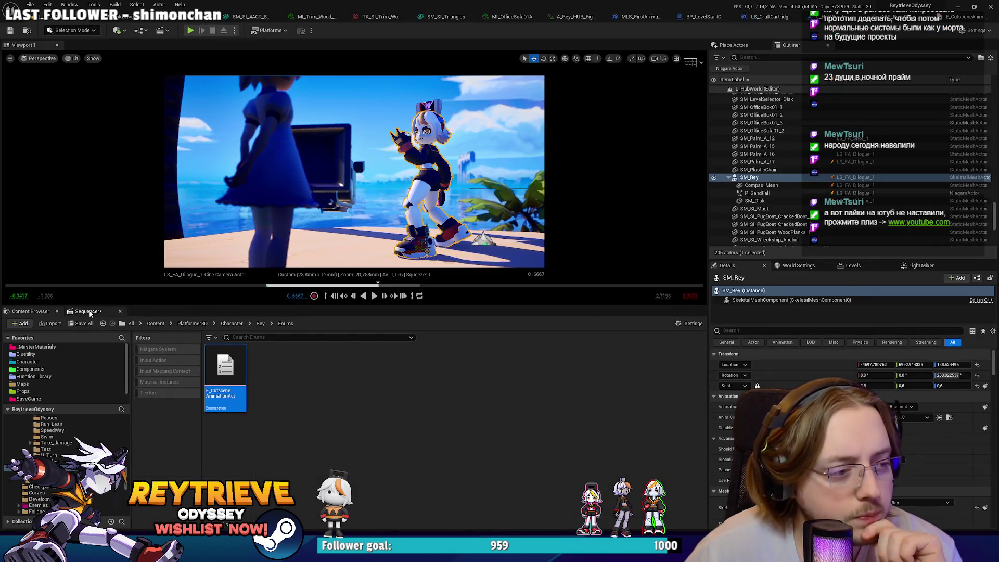
Show the LS_FA_Dilogue_1 Sequencer timeline in the bottom panel.
{"action": "left_click", "coordinate": [88, 311]}
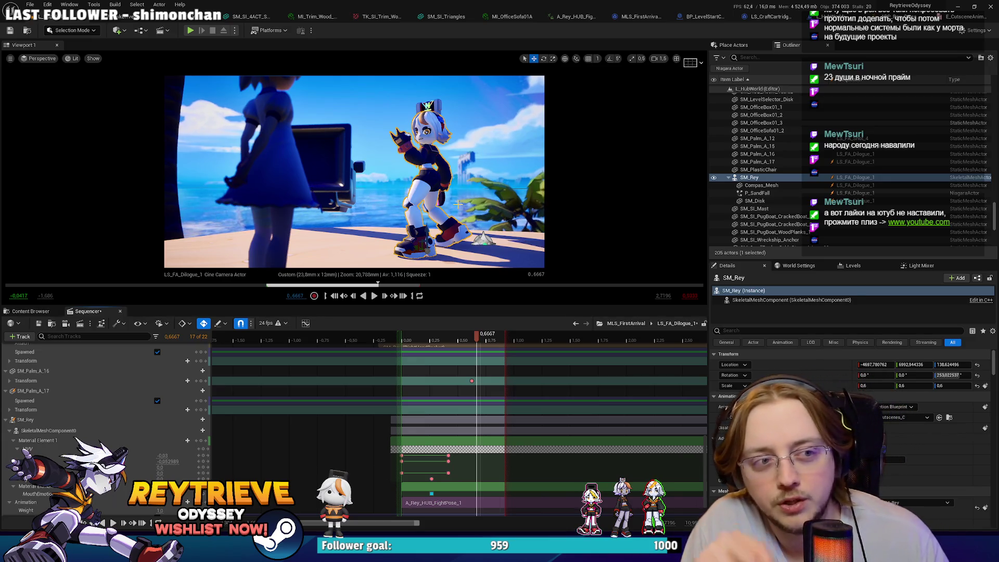
Scrub the dialogue sequence to preview Rey's pose, close the Sequencer, and save all assets.
{"action": "mouse_move", "coordinate": [477, 340]}
{"action": "left_mouse_down"}
{"action": "mouse_move", "coordinate": [462, 341]}
{"action": "mouse_move", "coordinate": [480, 341]}
{"action": "left_mouse_up"}
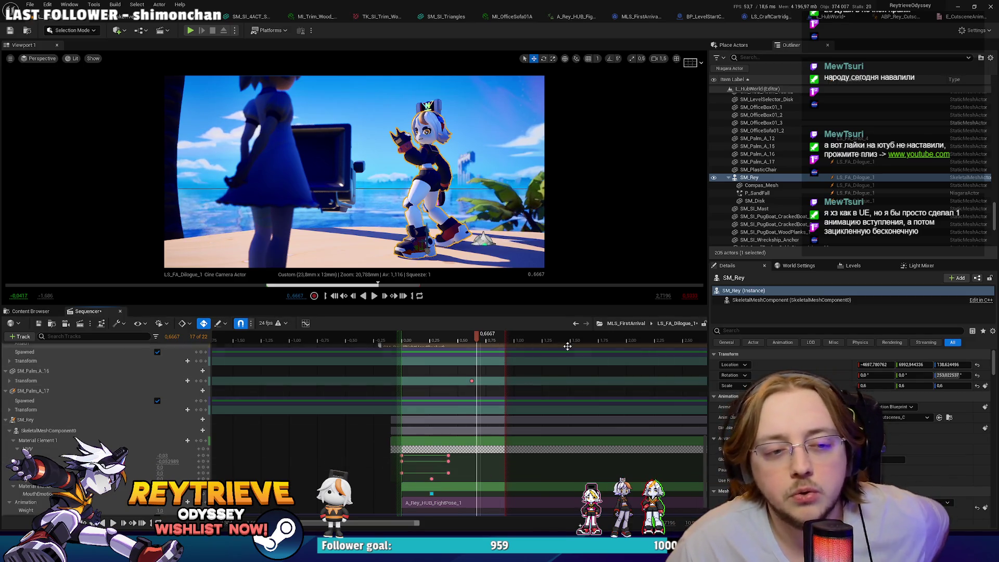
{"action": "scroll", "coordinate": [580, 503], "scroll_direction": "down", "scroll_amount": 5}
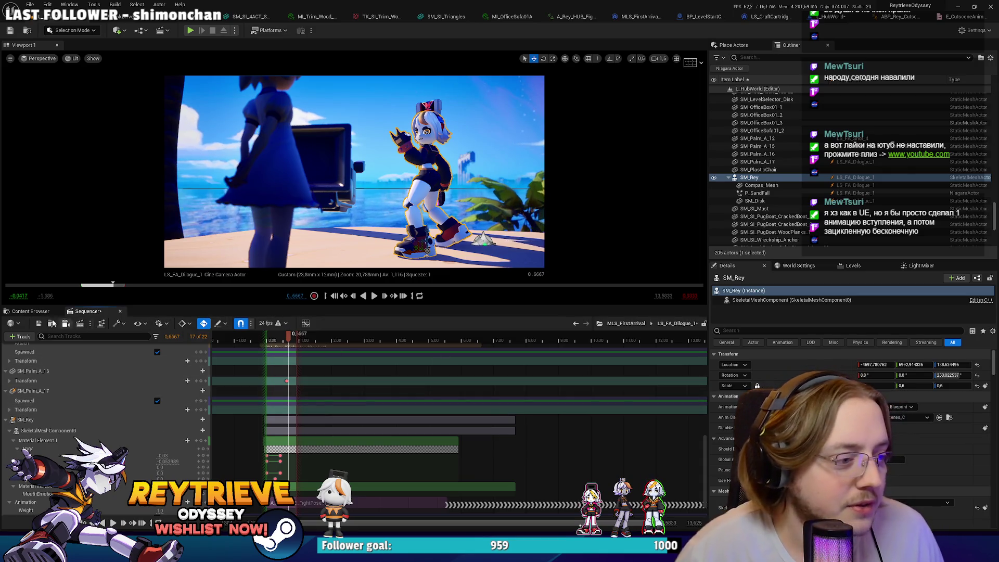
{"action": "left_click", "coordinate": [31, 311]}
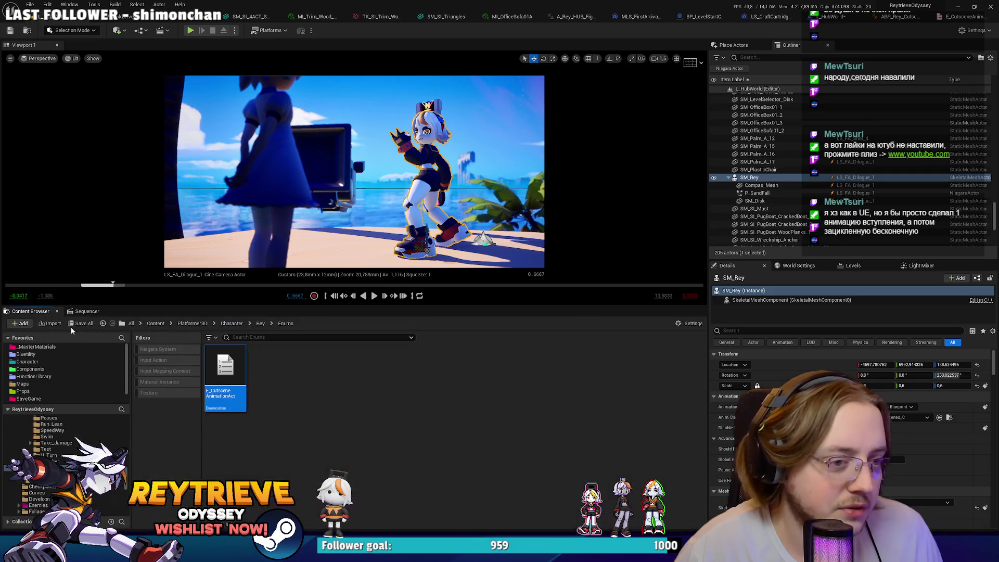
{"action": "left_click", "coordinate": [86, 312]}
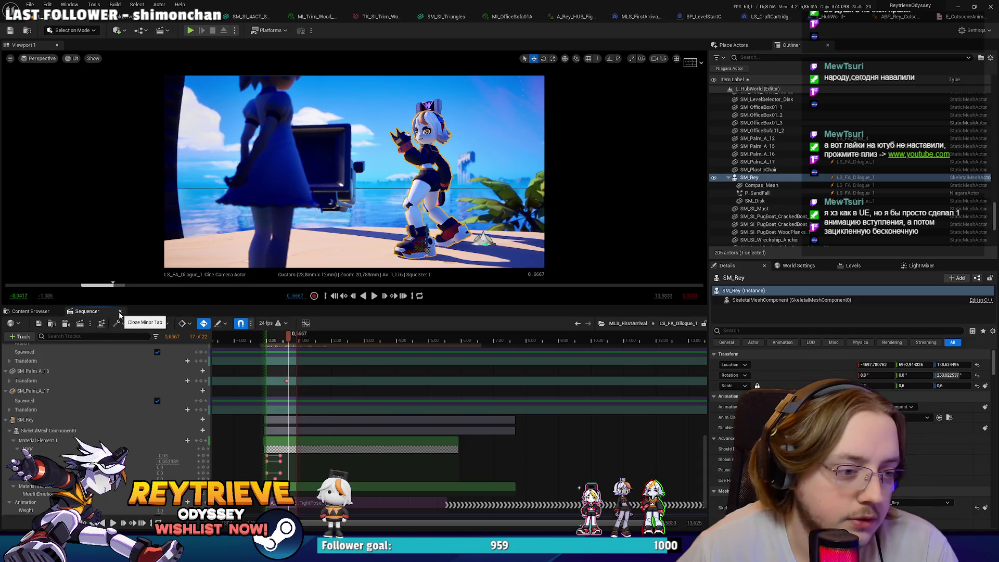
{"action": "left_click", "coordinate": [120, 311]}
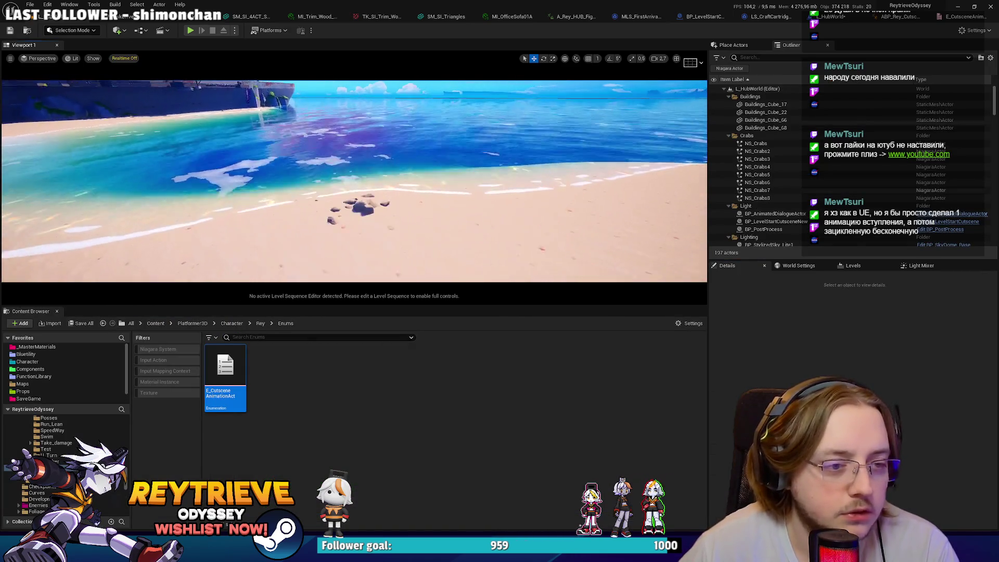
{"action": "key", "text": "ctrl+s"}
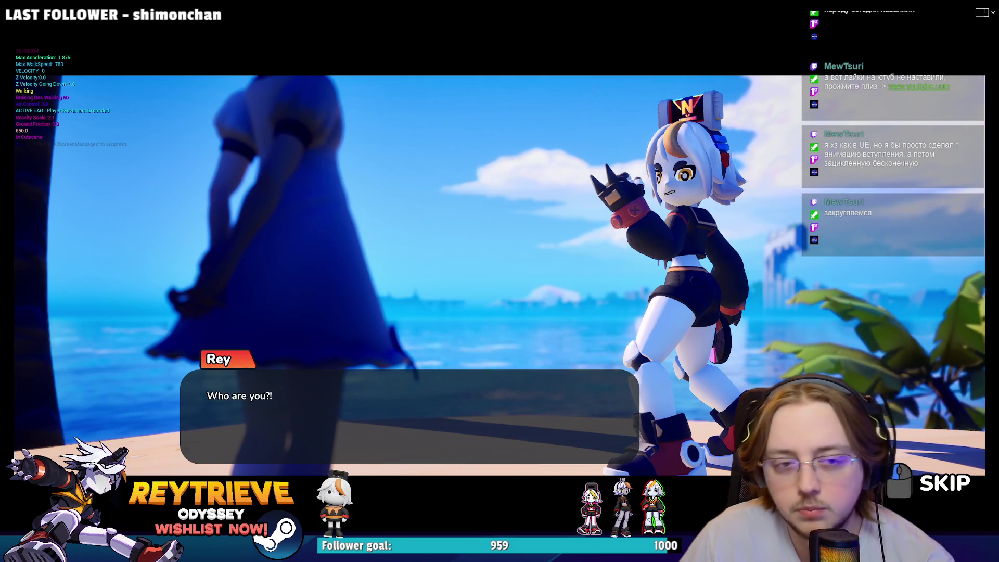
Advance the Rey and Molly beach dialogue from 'Who are you?!' to Molly's 'I can be useful!'.
{"action": "left_click", "coordinate": [513, 301]}
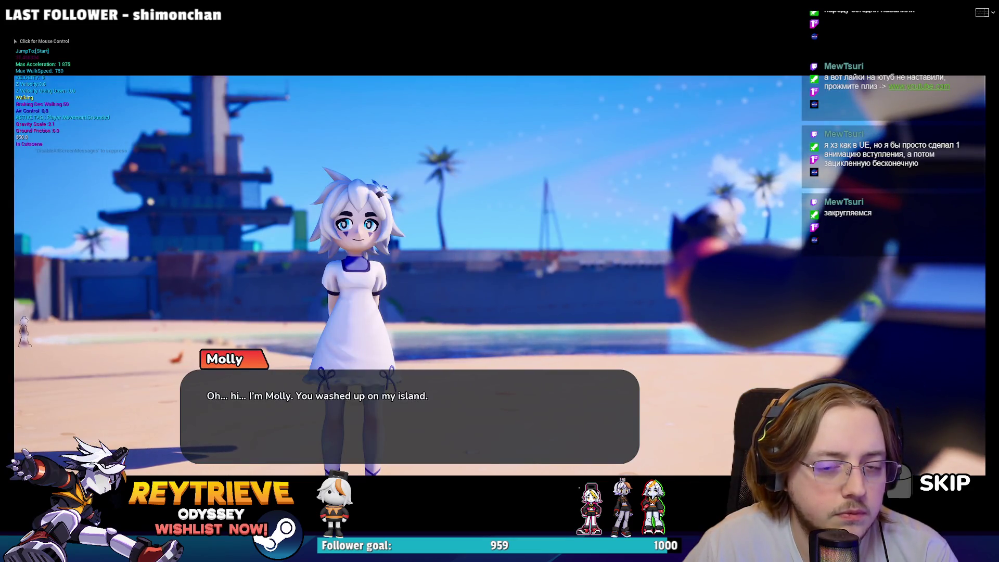
{"action": "left_click", "coordinate": [512, 301]}
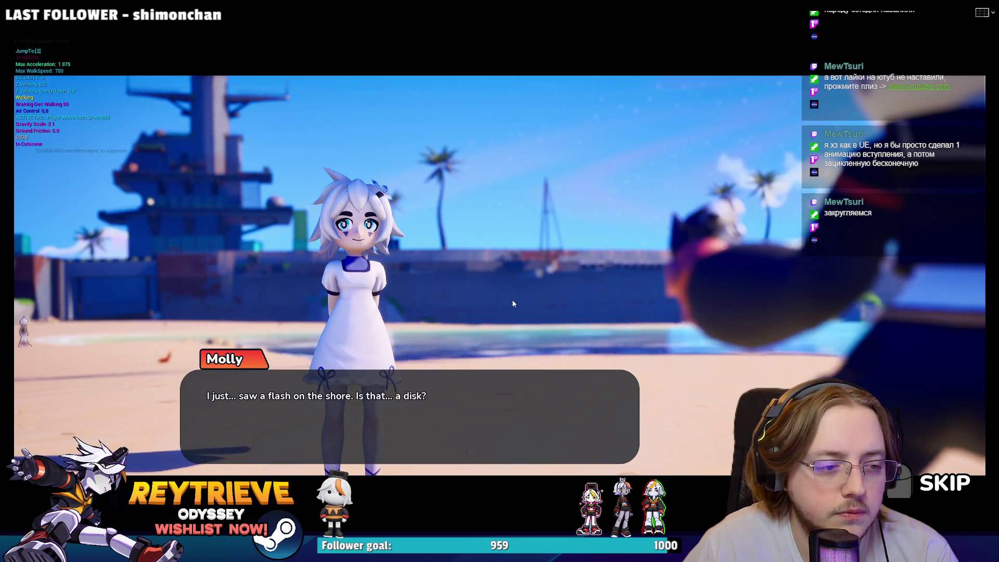
{"action": "left_click", "coordinate": [513, 302]}
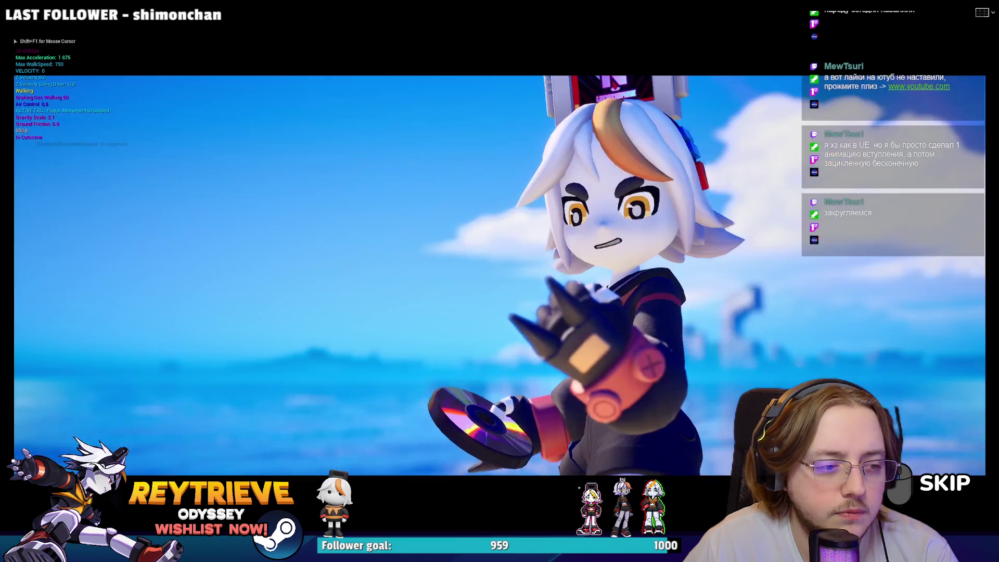
{"action": "left_click", "coordinate": [513, 302]}
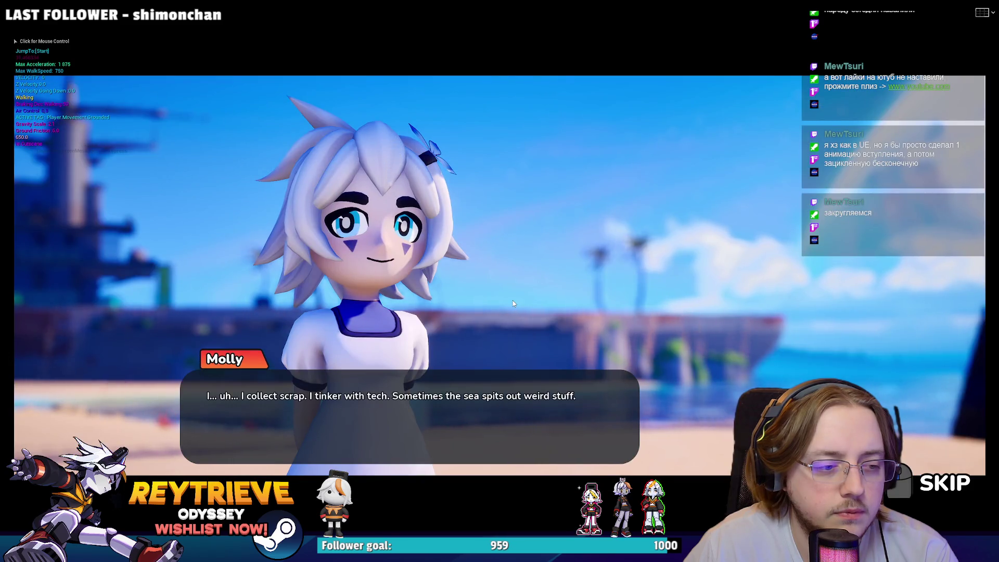
{"action": "left_click", "coordinate": [513, 301]}
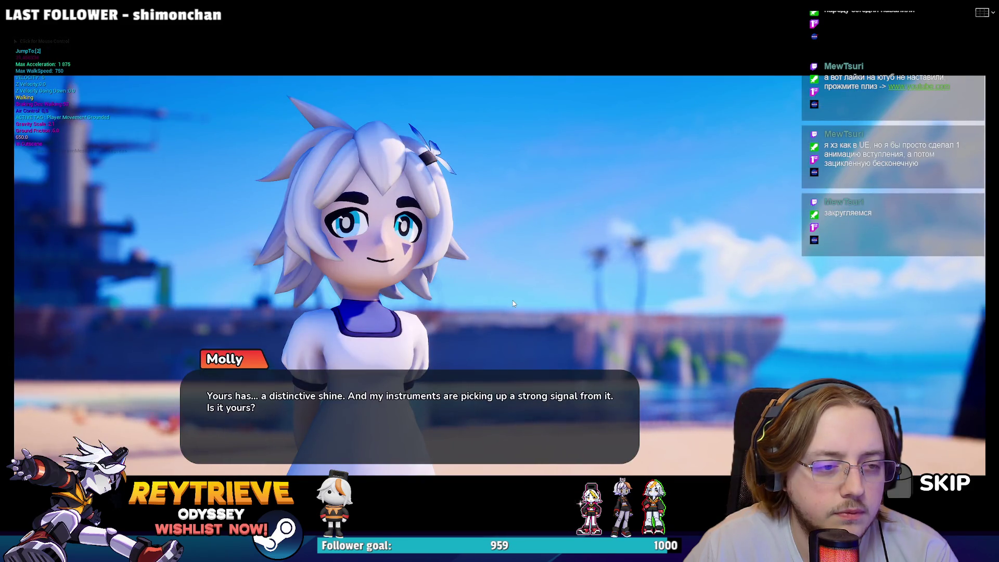
{"action": "left_click", "coordinate": [513, 301]}
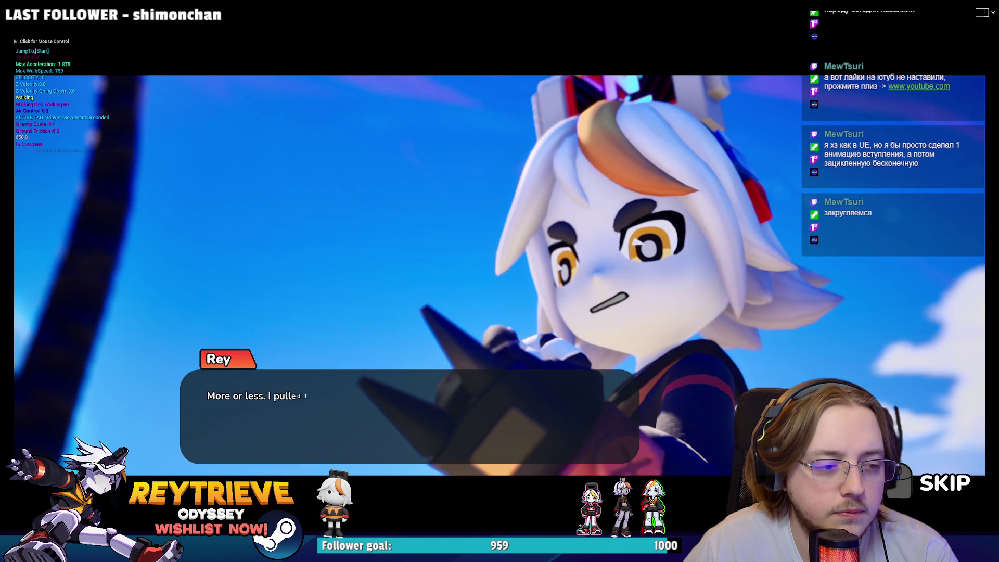
{"action": "left_click", "coordinate": [511, 303]}
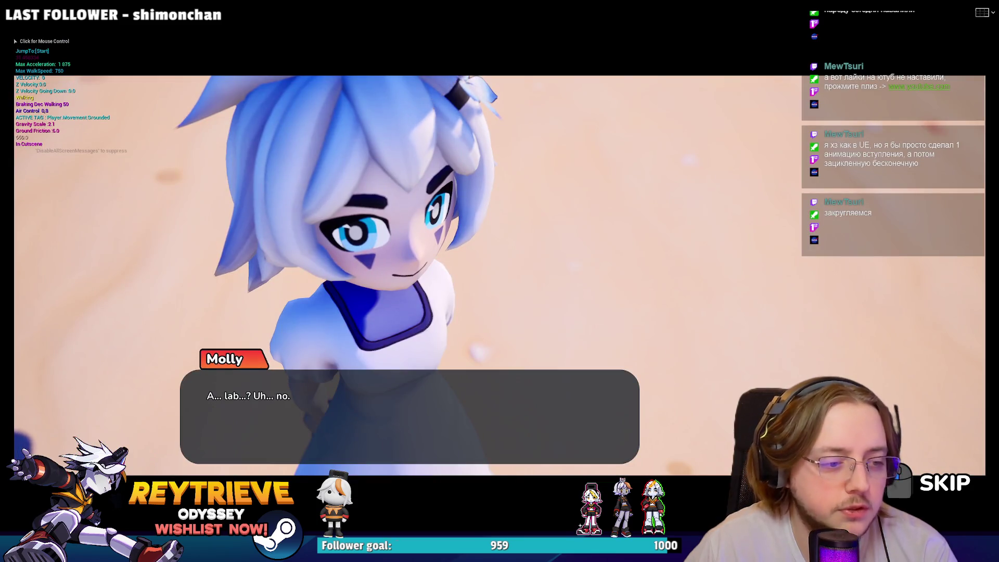
{"action": "left_click", "coordinate": [504, 301]}
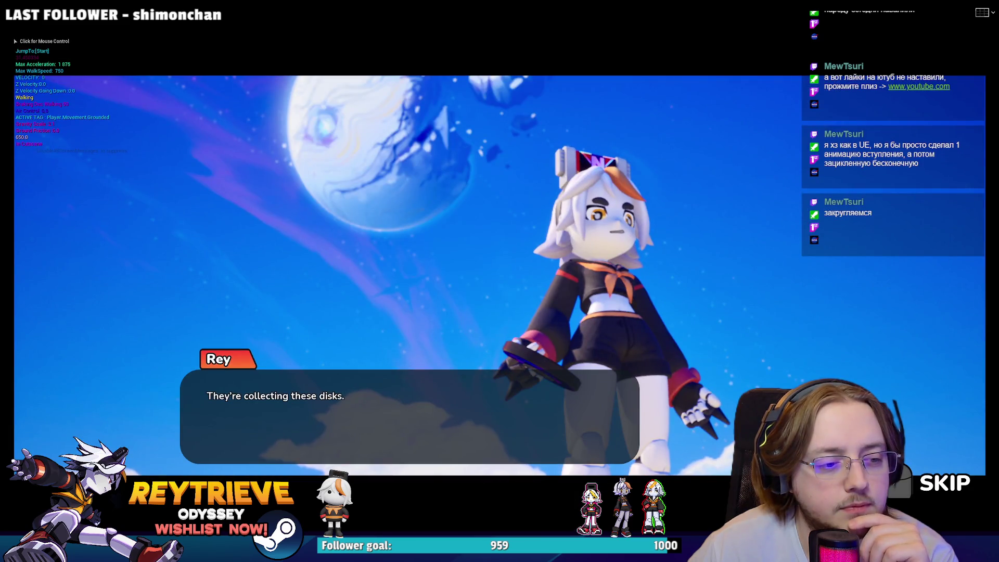
{"action": "left_click", "coordinate": [504, 301]}
{"action": "left_click", "coordinate": [504, 301]}
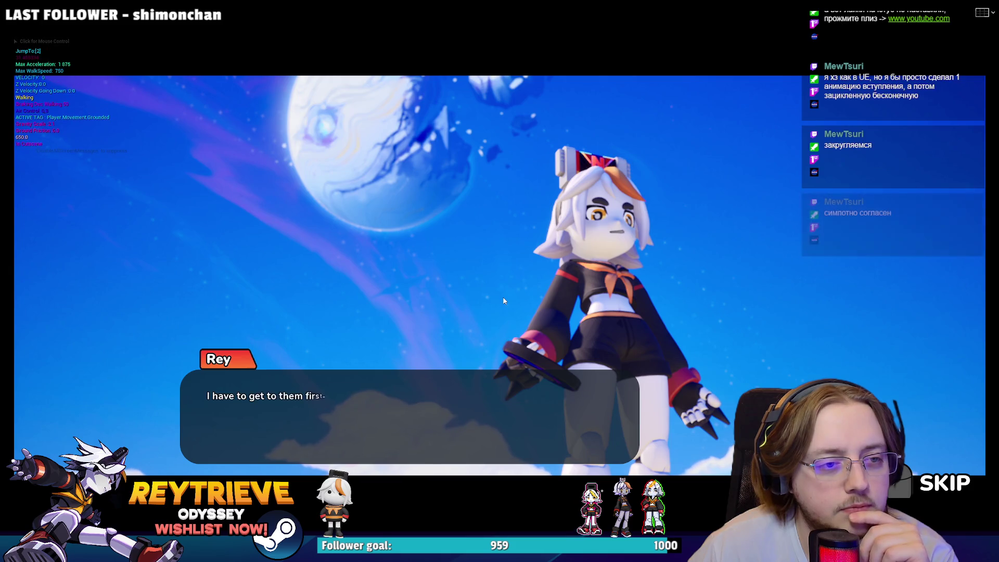
{"action": "left_click", "coordinate": [504, 301]}
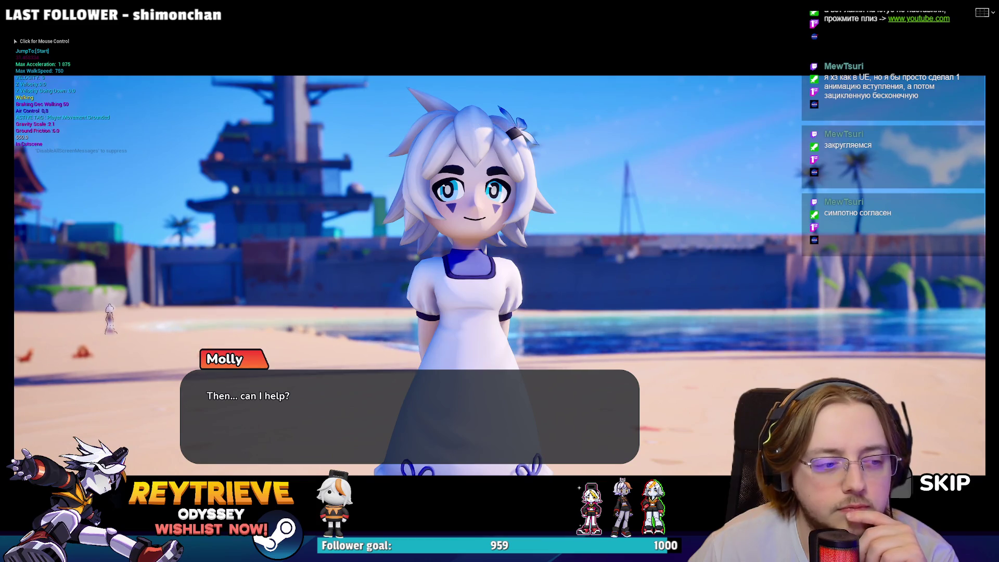
{"action": "left_click", "coordinate": [119, 322]}
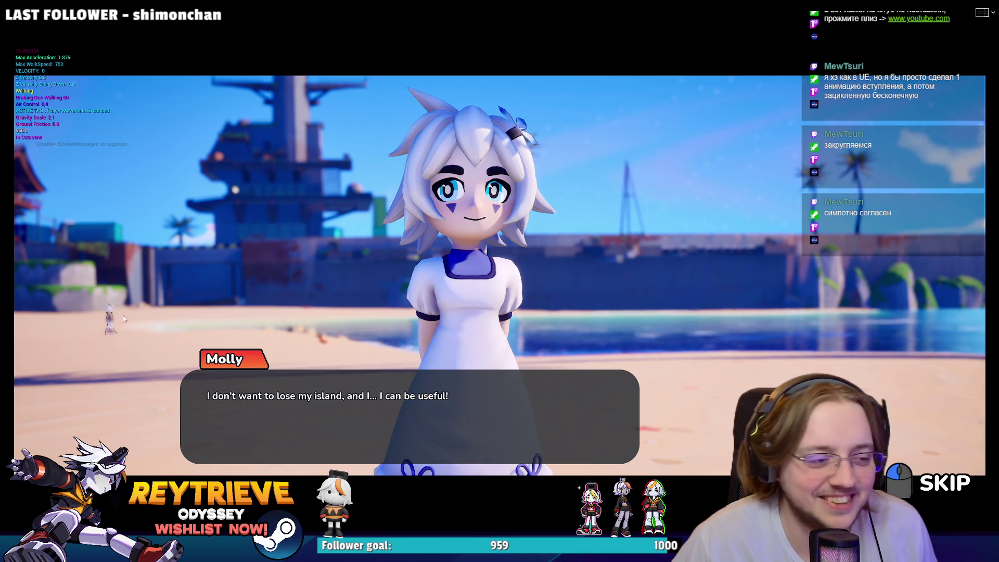
Advance through the remaining arrival dialogue until the cutscene ends.
{"action": "left_click", "coordinate": [494, 311]}
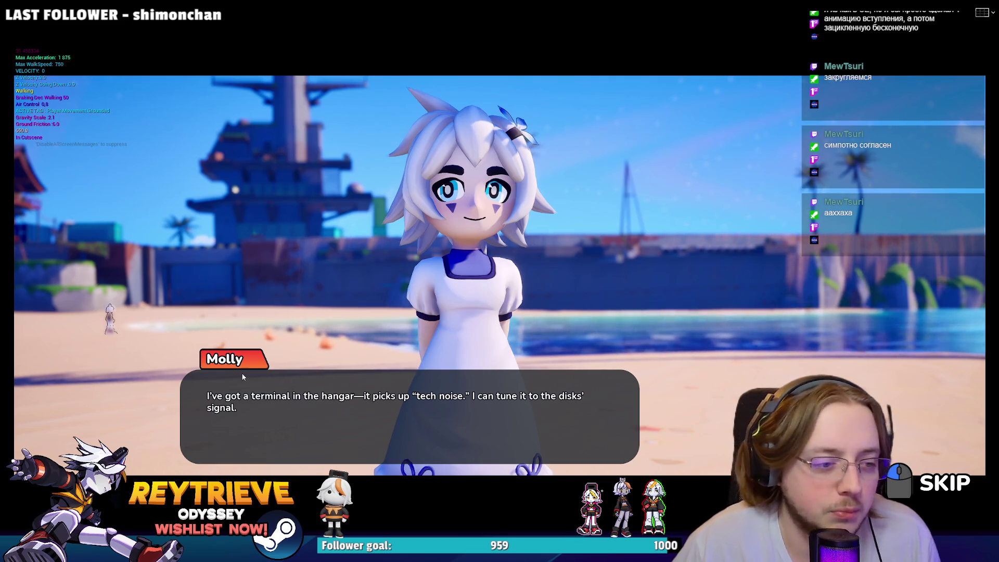
{"action": "left_click", "coordinate": [214, 353]}
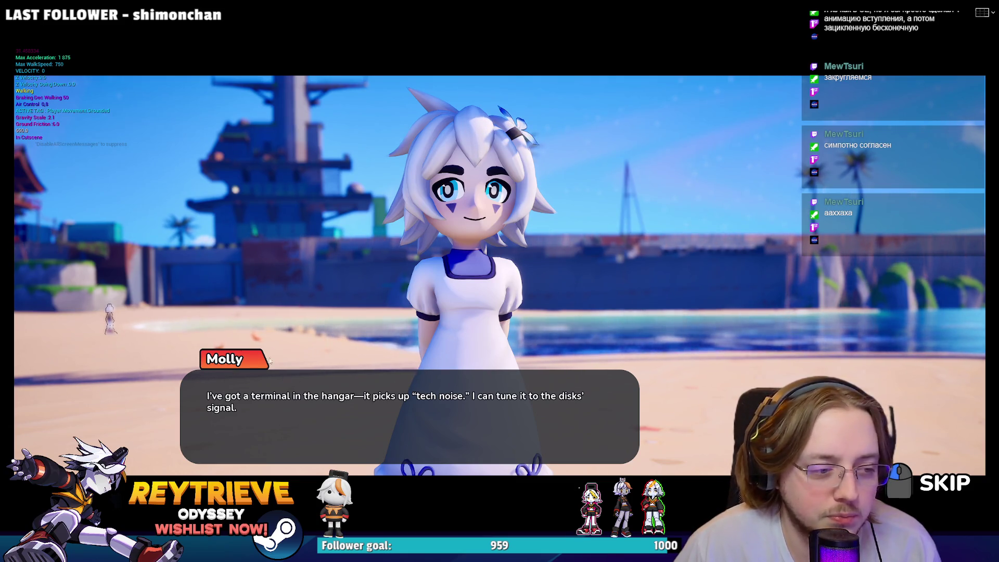
{"action": "left_click", "coordinate": [319, 368]}
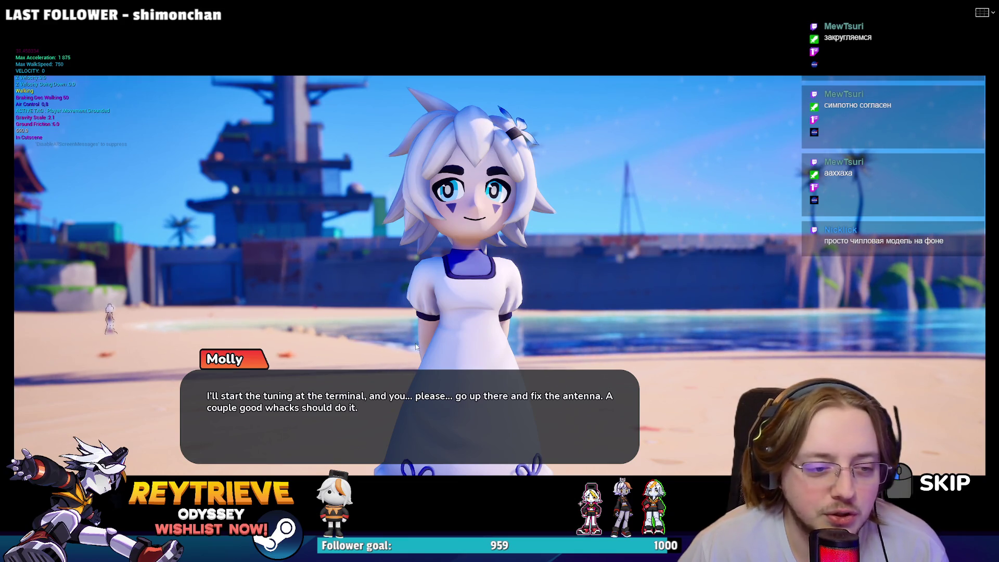
{"action": "left_click", "coordinate": [349, 313]}
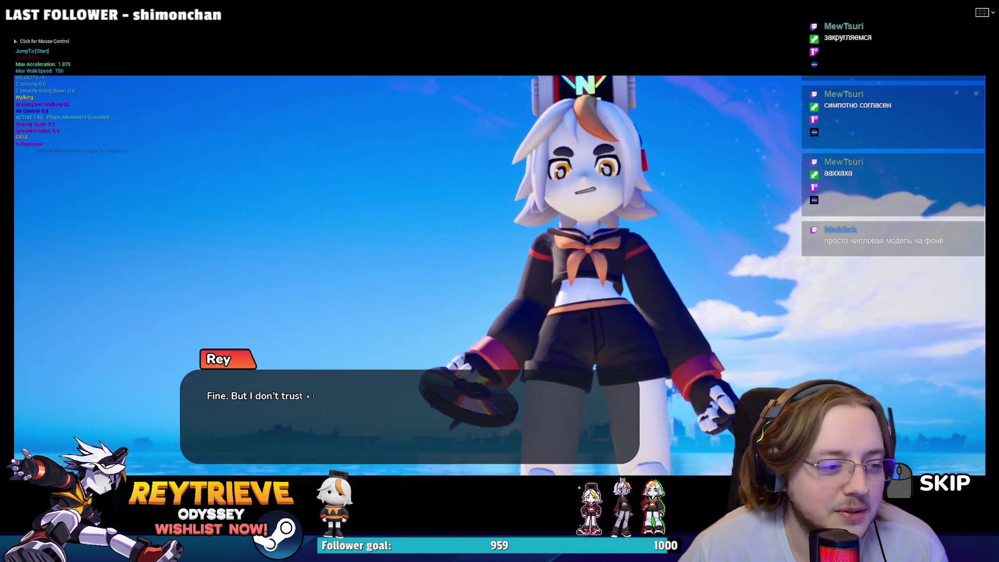
{"action": "left_click", "coordinate": [301, 344]}
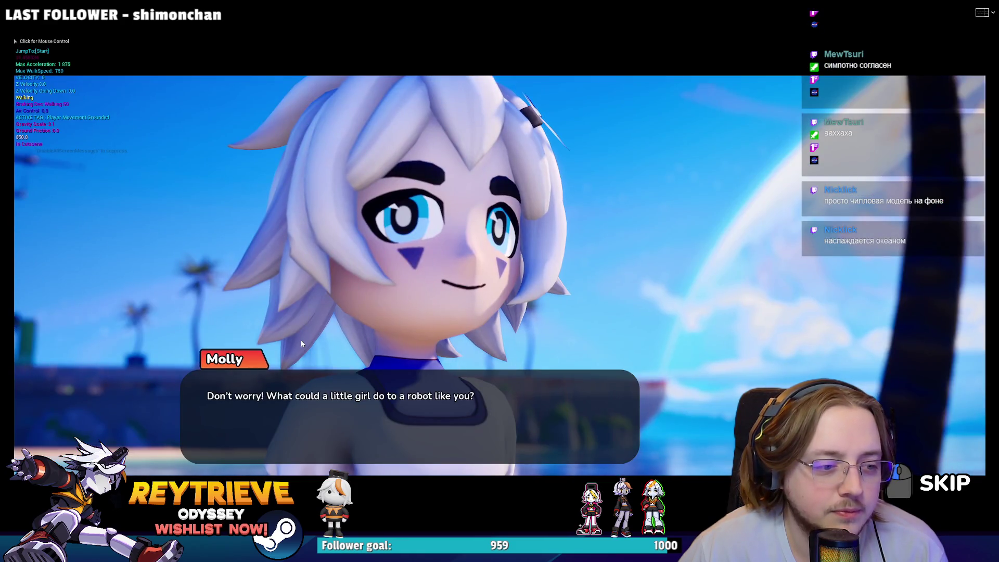
{"action": "left_click", "coordinate": [301, 344]}
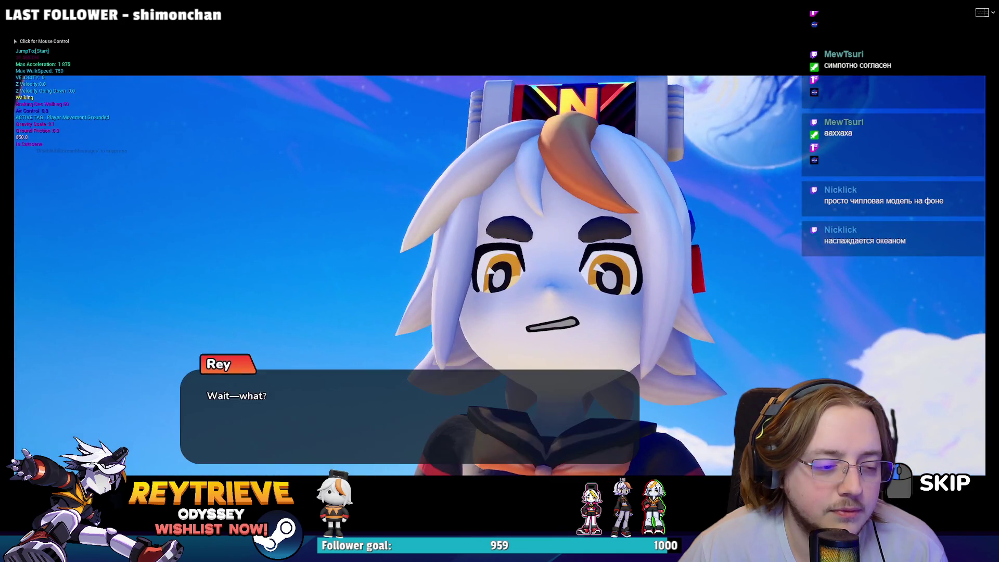
{"action": "left_click", "coordinate": [301, 343]}
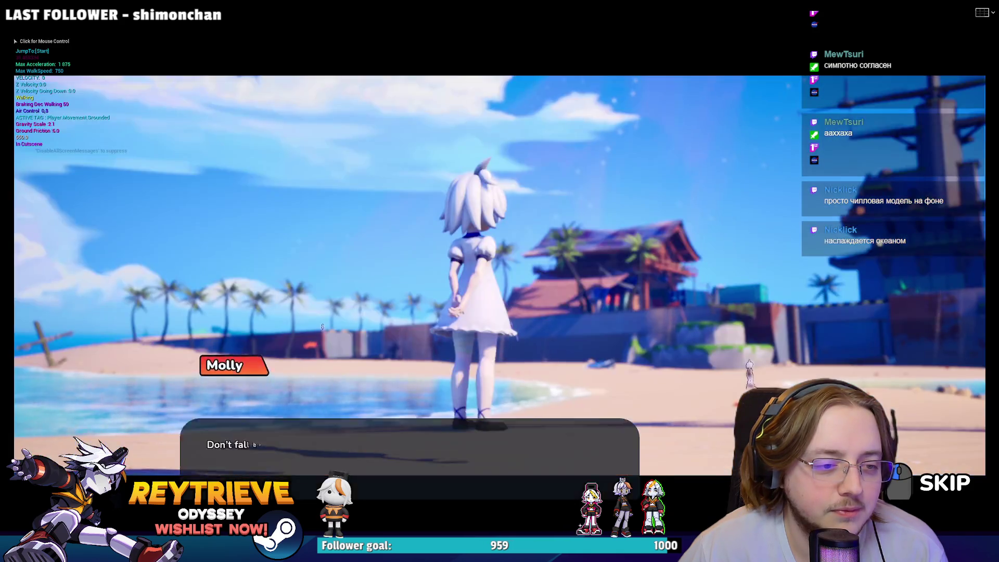
{"action": "left_click", "coordinate": [300, 339]}
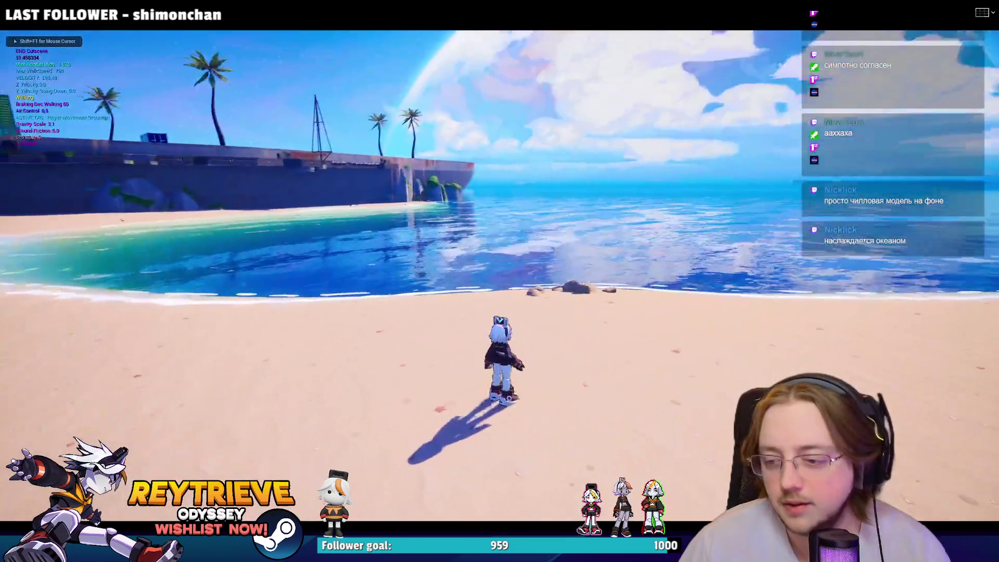
Move Rey along the shore with W, D and S, stop play, and return to ABP_Rey_Cutscenes.
{"action": "key", "text": "w"}
{"action": "key", "text": "d"}
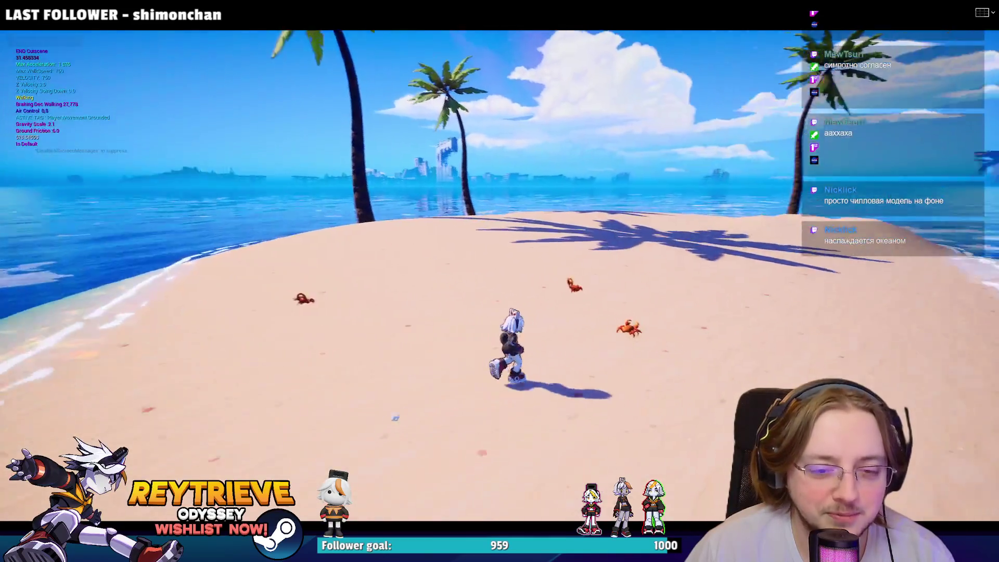
{"action": "key", "text": "s"}
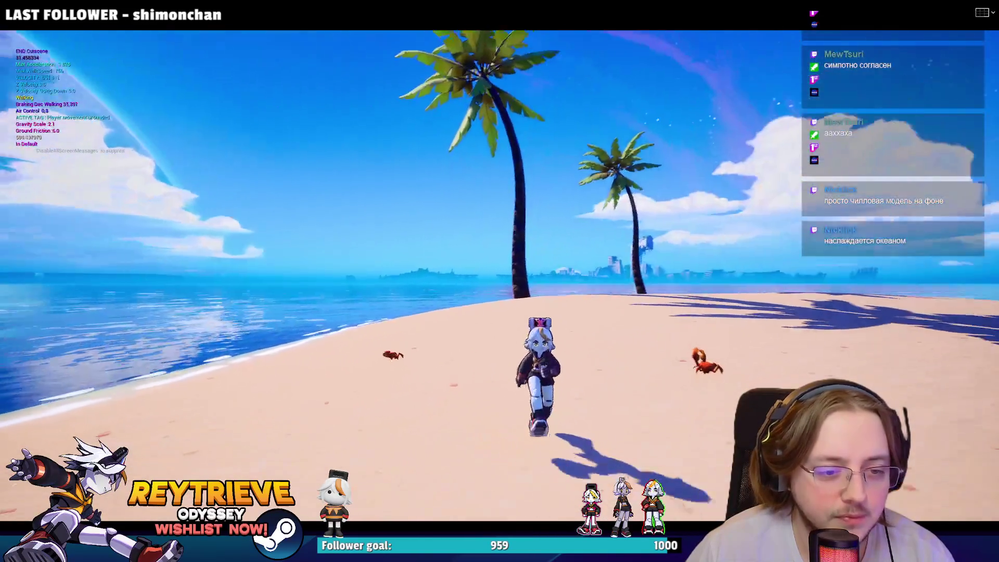
{"action": "key", "text": "Escape"}
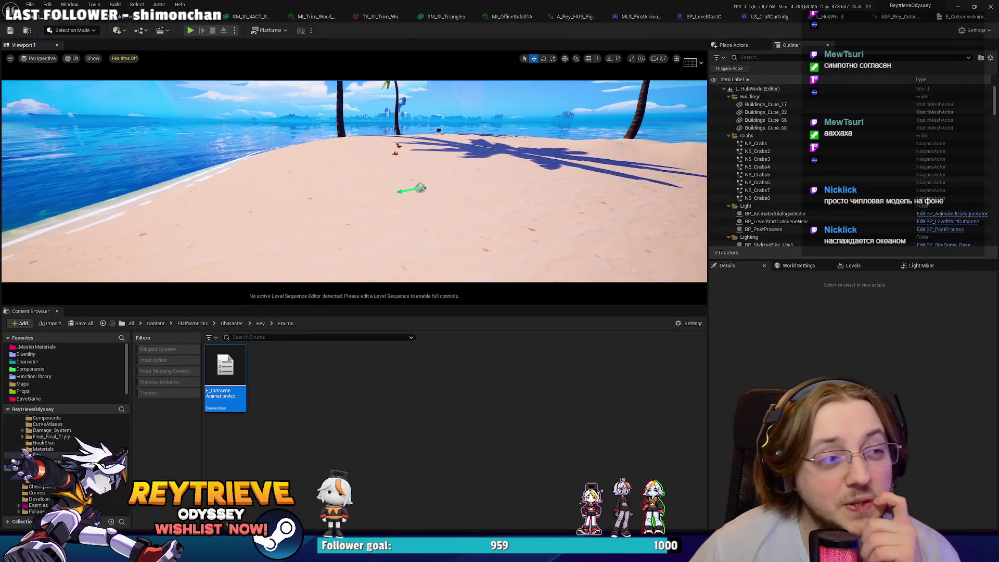
{"action": "left_click", "coordinate": [893, 20]}
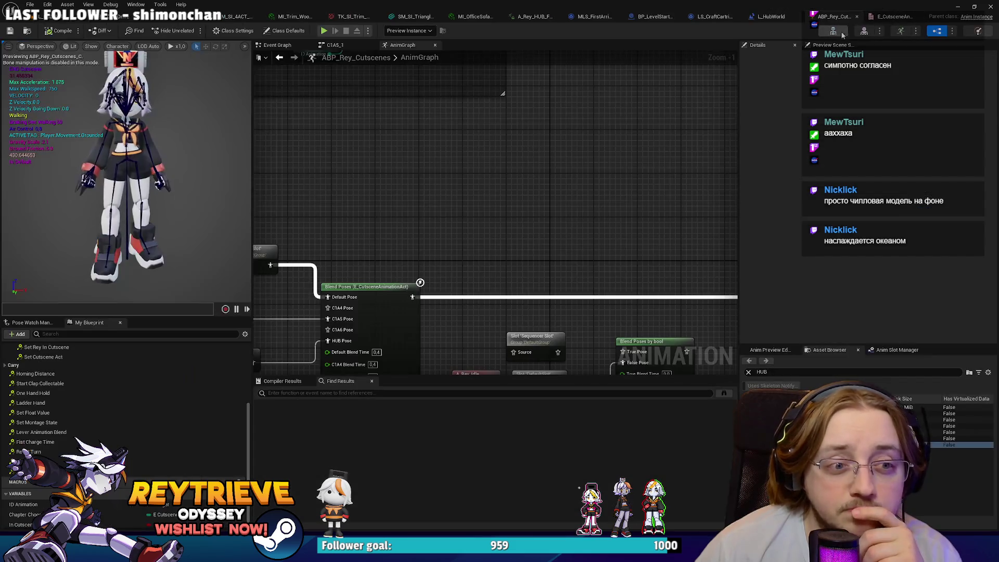
Review the ID Animation variable, the E_CutsceneAnimation enum, and the director's Sequencer Events.
{"action": "scroll", "coordinate": [594, 151], "scroll_direction": "down", "scroll_amount": 1}
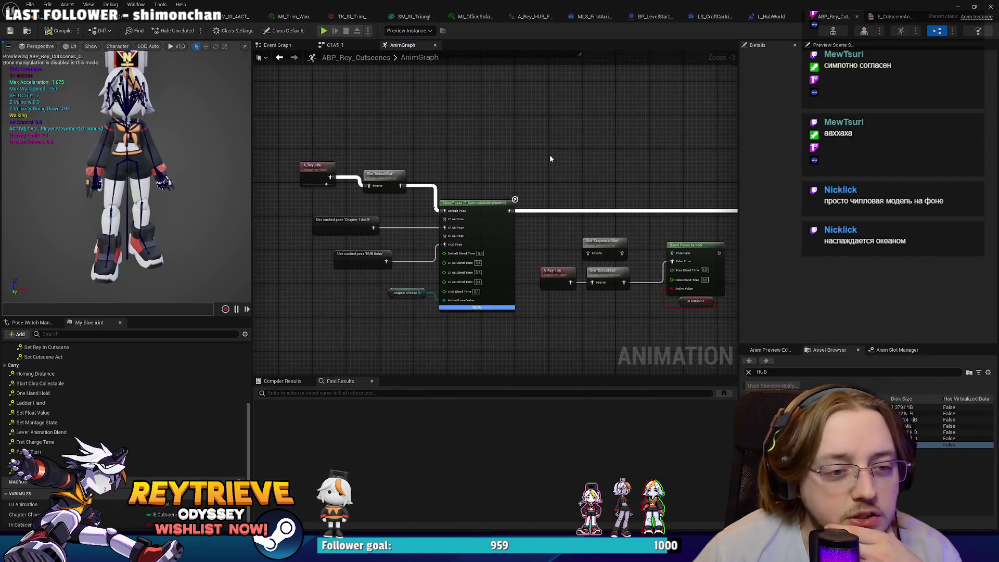
{"action": "scroll", "coordinate": [516, 130], "scroll_direction": "up", "scroll_amount": 2}
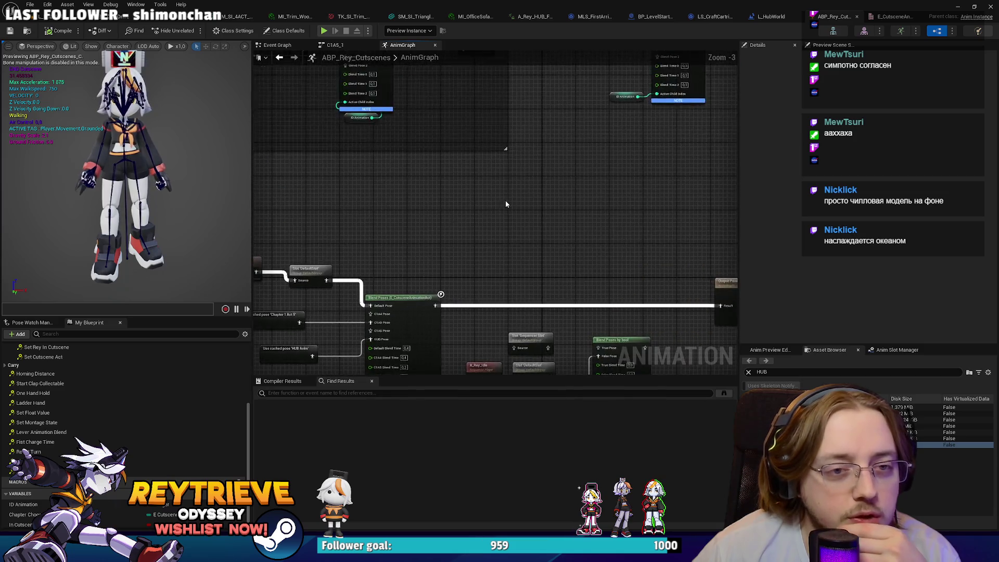
{"action": "left_click", "coordinate": [526, 177]}
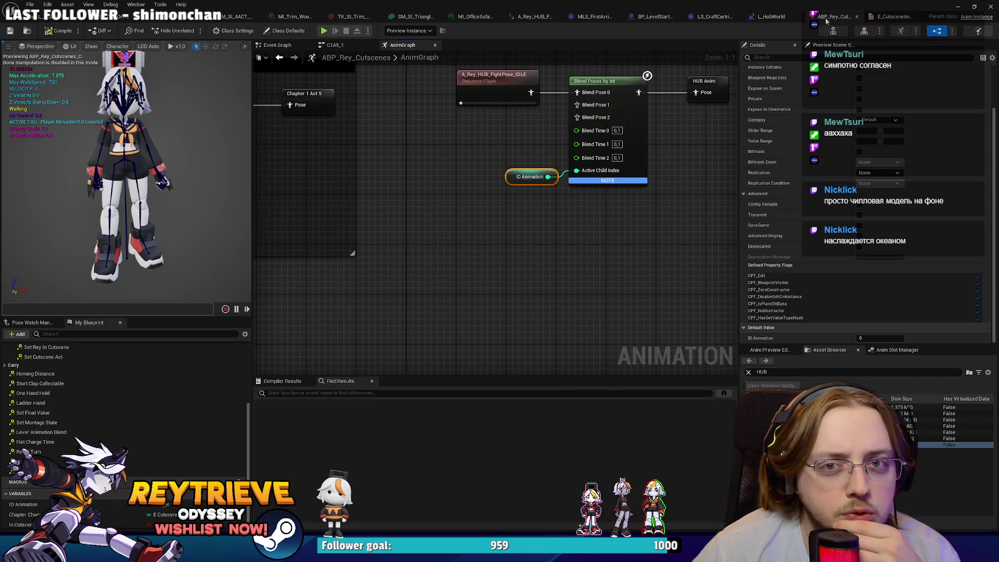
{"action": "left_click", "coordinate": [893, 16]}
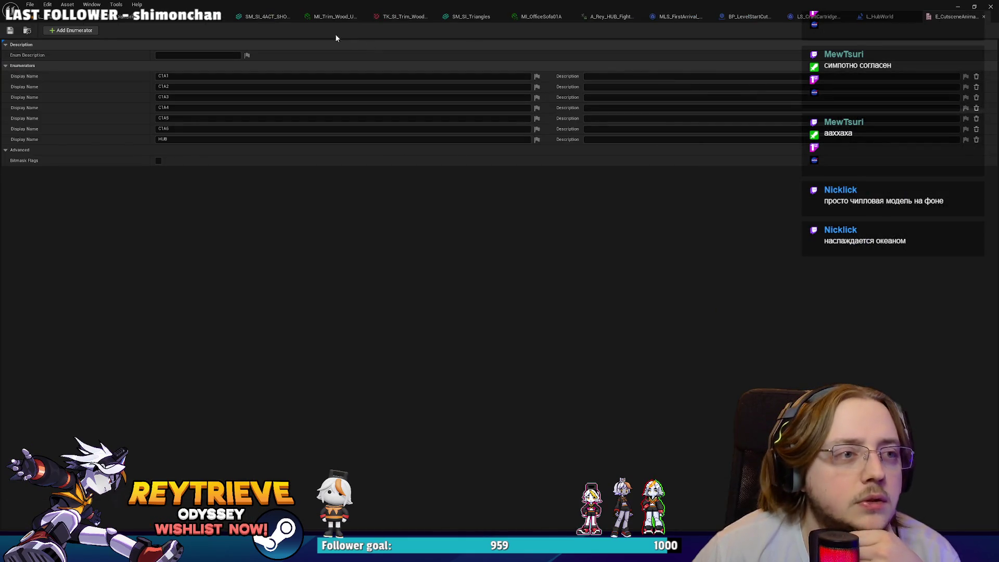
{"action": "left_click", "coordinate": [657, 20]}
{"action": "scroll", "coordinate": [489, 255], "scroll_direction": "up", "scroll_amount": 3}
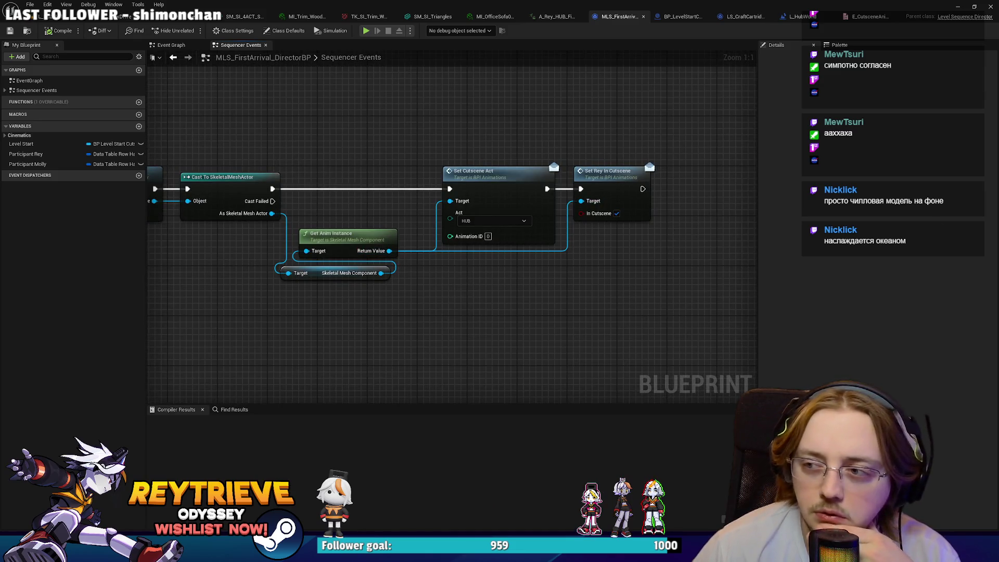
Back in the hub world level, reveal Rey's Animations folder in Windows File Explorer.
{"action": "left_click", "coordinate": [44, 21]}
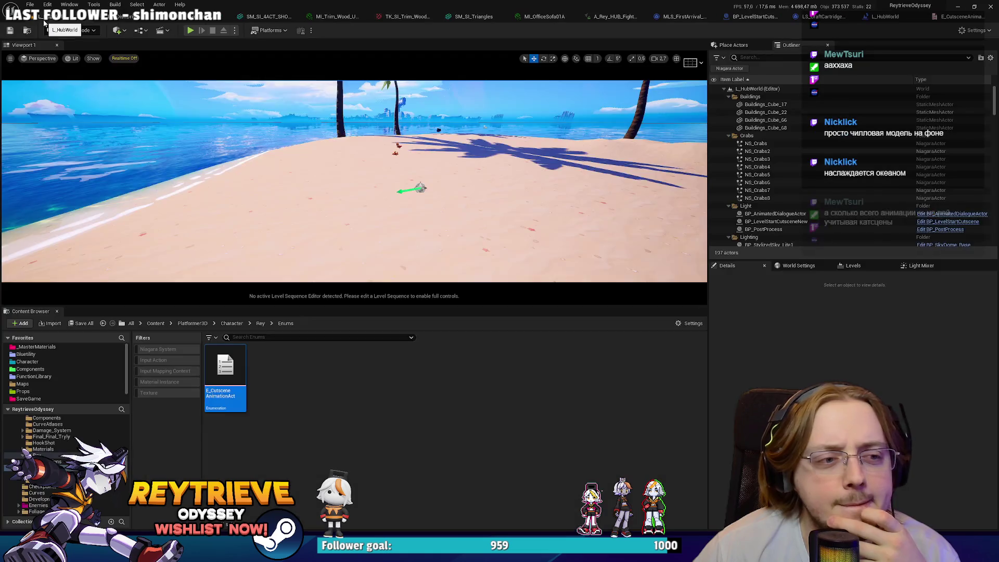
{"action": "left_click_drag", "start_coordinate": [362, 197], "coordinate": [363, 171]}
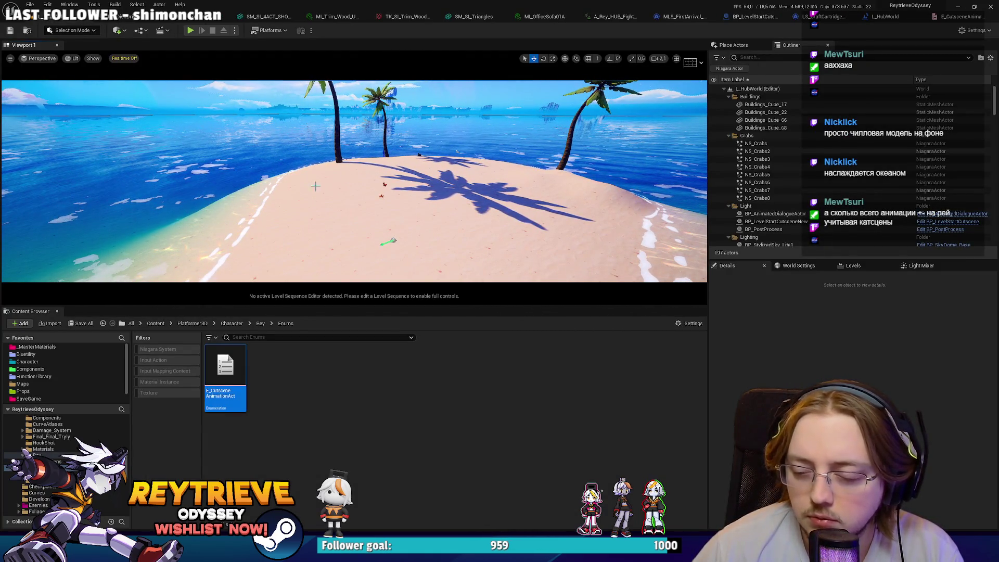
{"action": "left_click", "coordinate": [49, 461]}
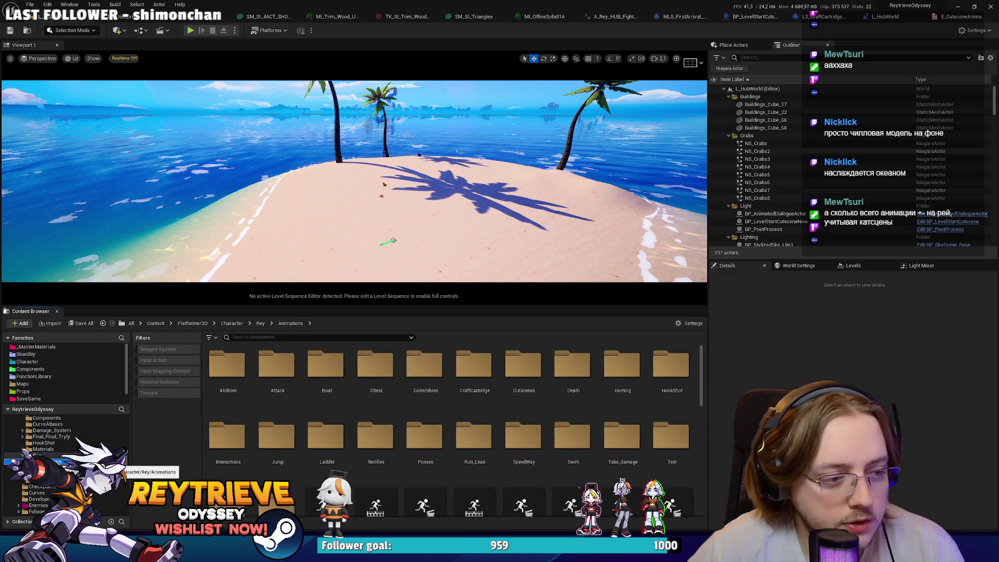
{"action": "right_click", "coordinate": [52, 462]}
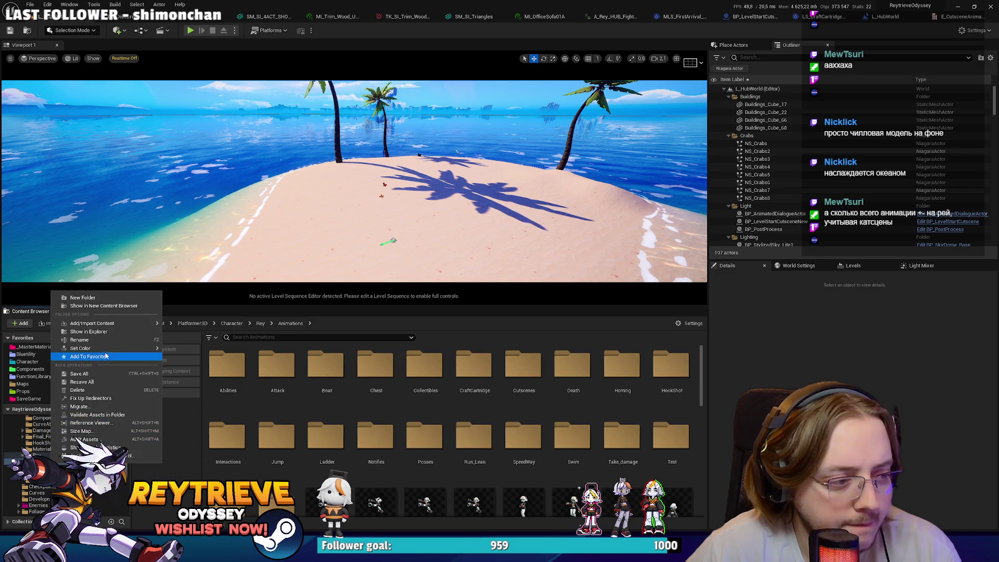
{"action": "left_click", "coordinate": [103, 334]}
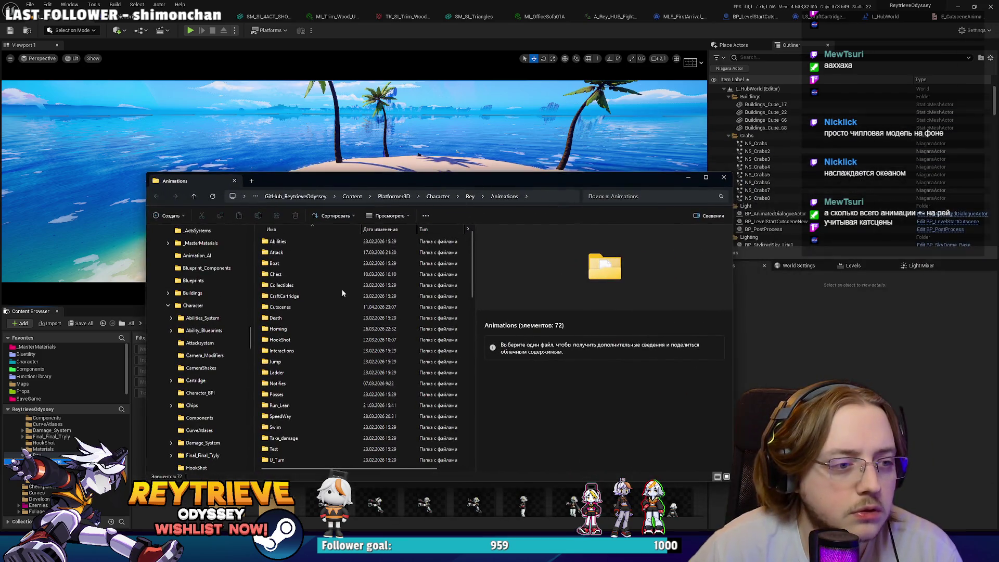
{"action": "left_click", "coordinate": [341, 288]}
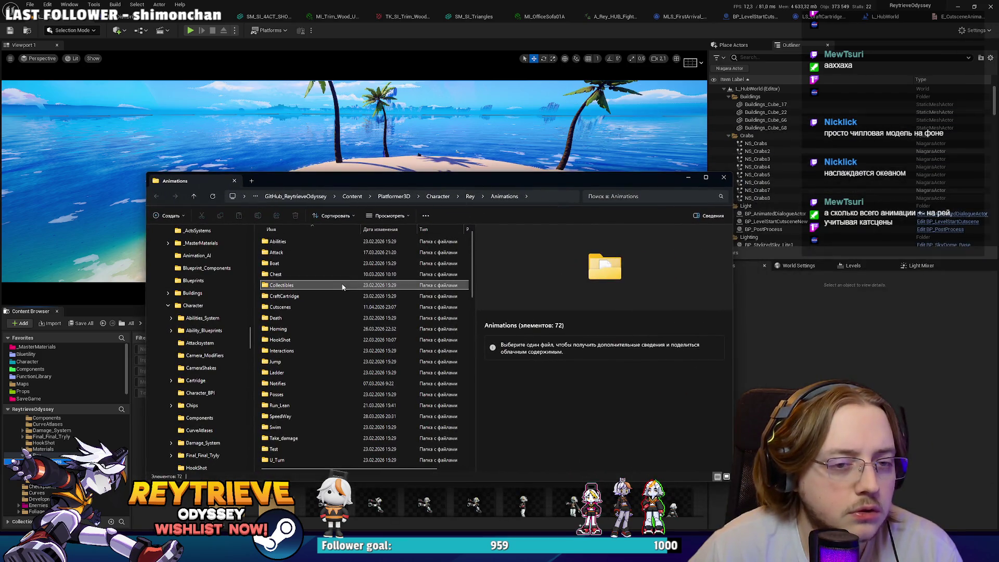
Search Rey's Animations folder for .uasset files and select all 250 results.
{"action": "scroll", "coordinate": [345, 303], "scroll_direction": "down", "scroll_amount": 8}
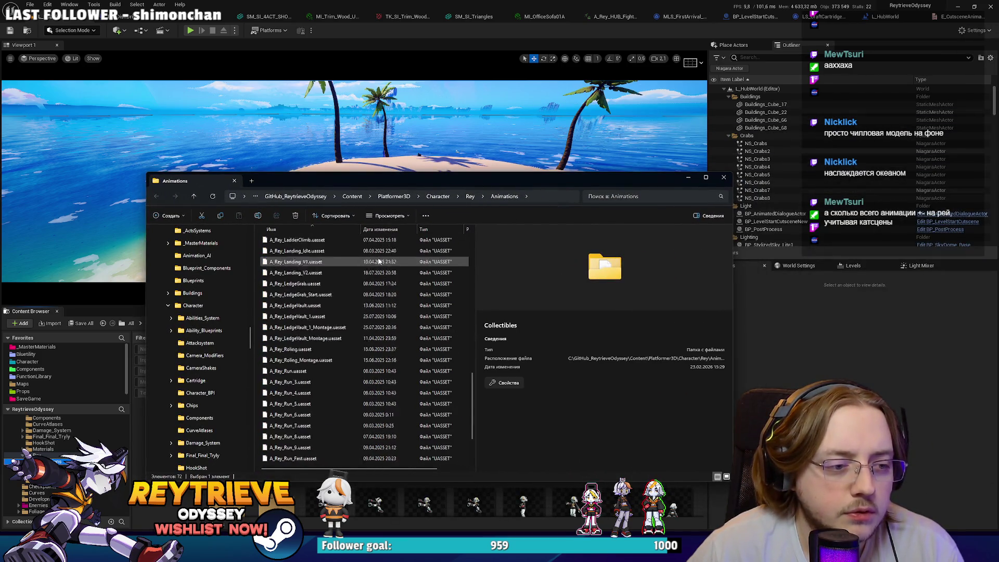
{"action": "left_click", "coordinate": [330, 306]}
{"action": "key", "text": "F2"}
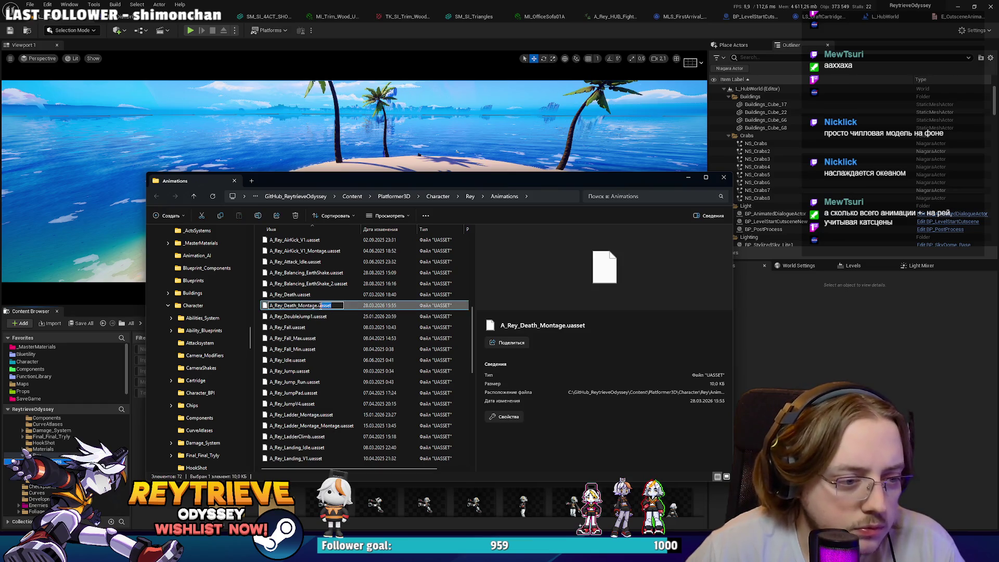
{"action": "left_click", "coordinate": [612, 198]}
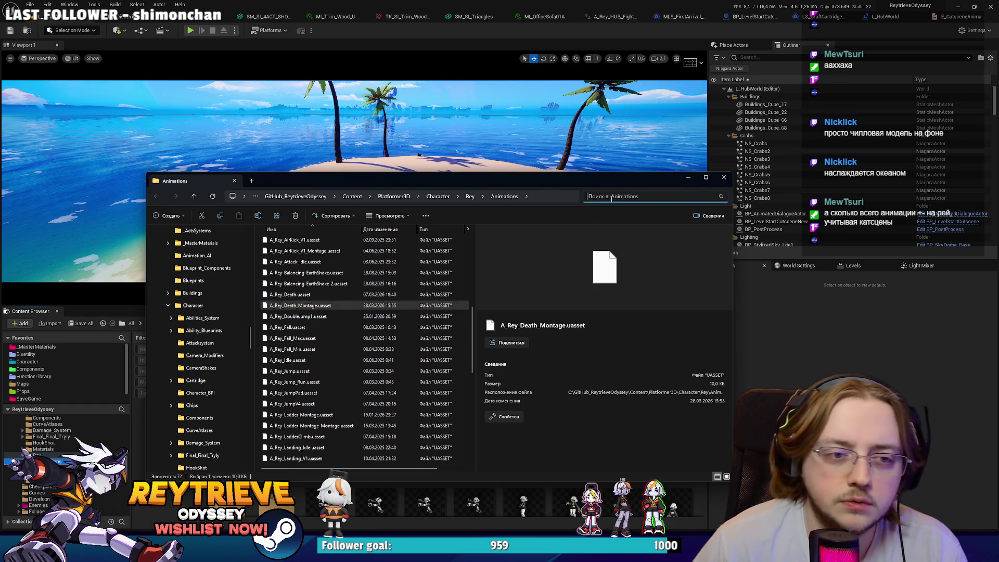
{"action": "type", "text": "*.uasset"}
{"action": "key", "text": "Return"}
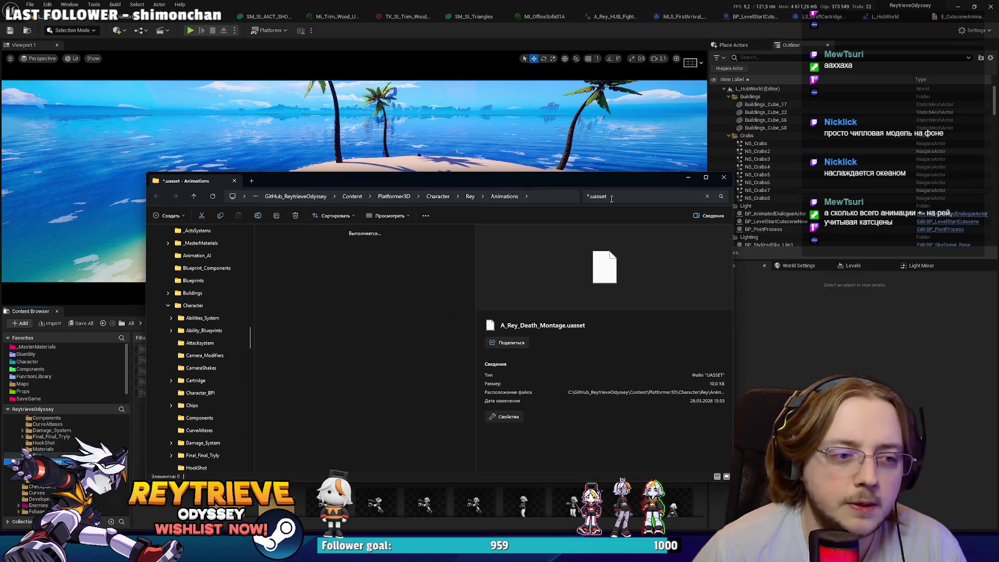
{"action": "key", "text": "ctrl+a"}
Widen the results list to show modification dates, then close the Explorer window.
{"action": "scroll", "coordinate": [411, 274], "scroll_direction": "down", "scroll_amount": 5}
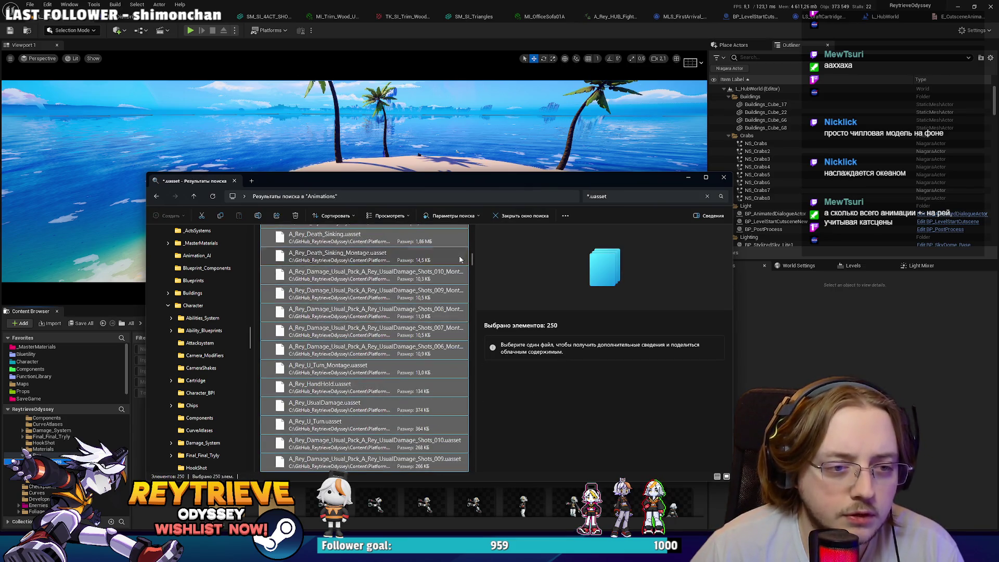
{"action": "mouse_move", "coordinate": [473, 259]}
{"action": "left_mouse_down"}
{"action": "mouse_move", "coordinate": [474, 459]}
{"action": "mouse_move", "coordinate": [480, 445]}
{"action": "mouse_move", "coordinate": [486, 473]}
{"action": "mouse_move", "coordinate": [473, 227]}
{"action": "left_mouse_up"}
{"action": "left_click_drag", "start_coordinate": [476, 271], "coordinate": [566, 279]}
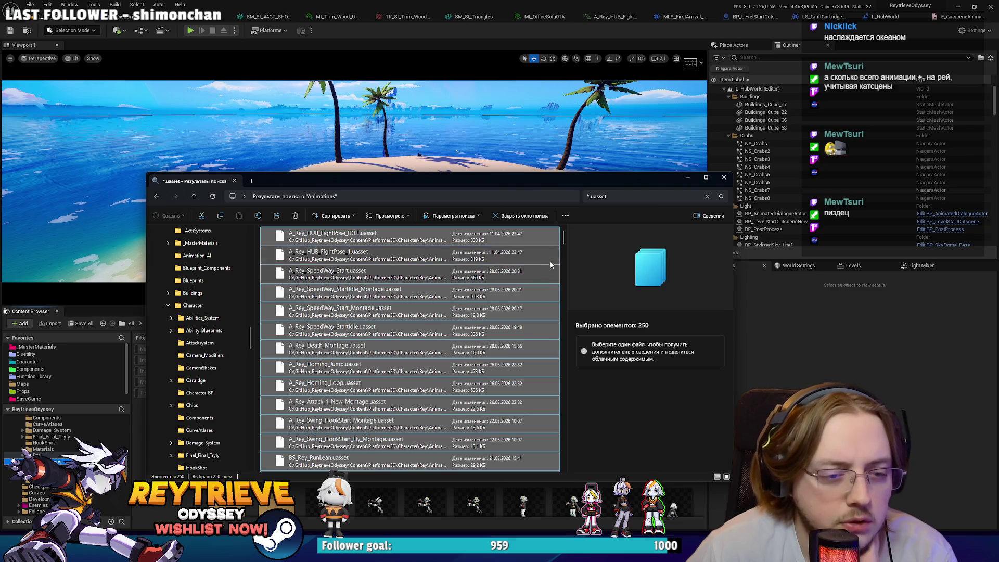
{"action": "left_click_drag", "start_coordinate": [562, 238], "coordinate": [561, 289]}
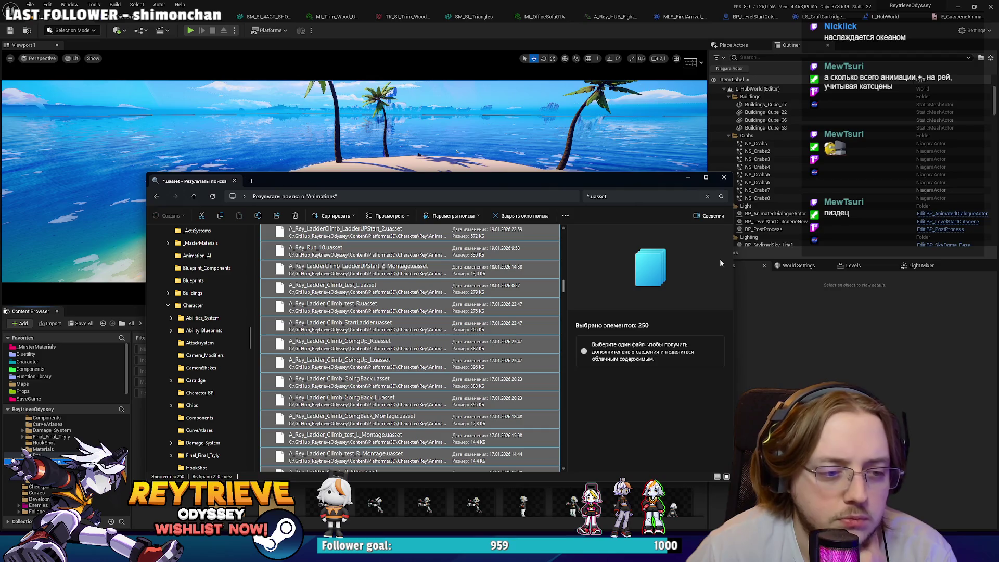
{"action": "left_click", "coordinate": [723, 178]}
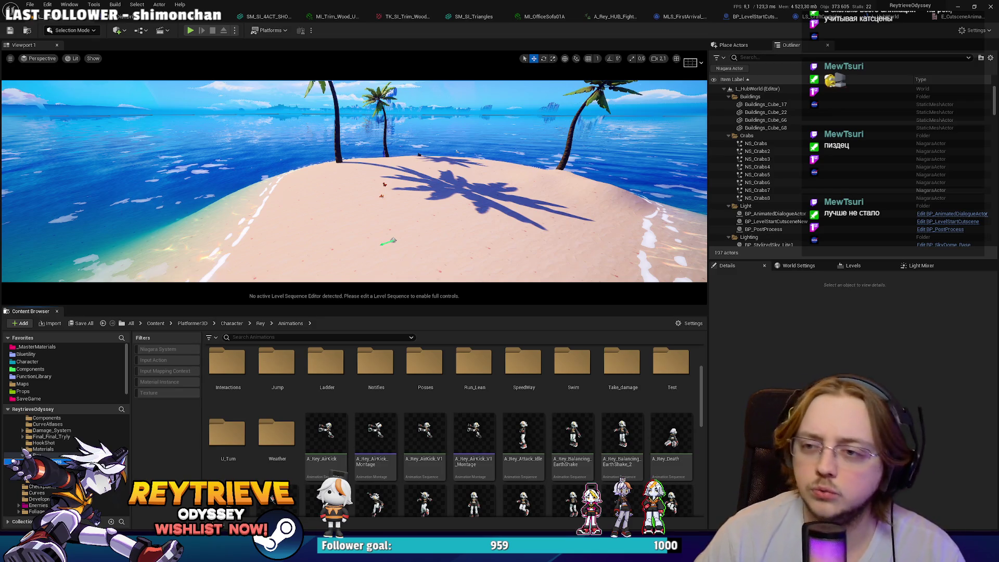
Play the beach level fullscreen in the editor, advance past Rey's 'Who are you?!' line, then stop.
{"action": "left_click_drag", "start_coordinate": [465, 219], "coordinate": [465, 220]}
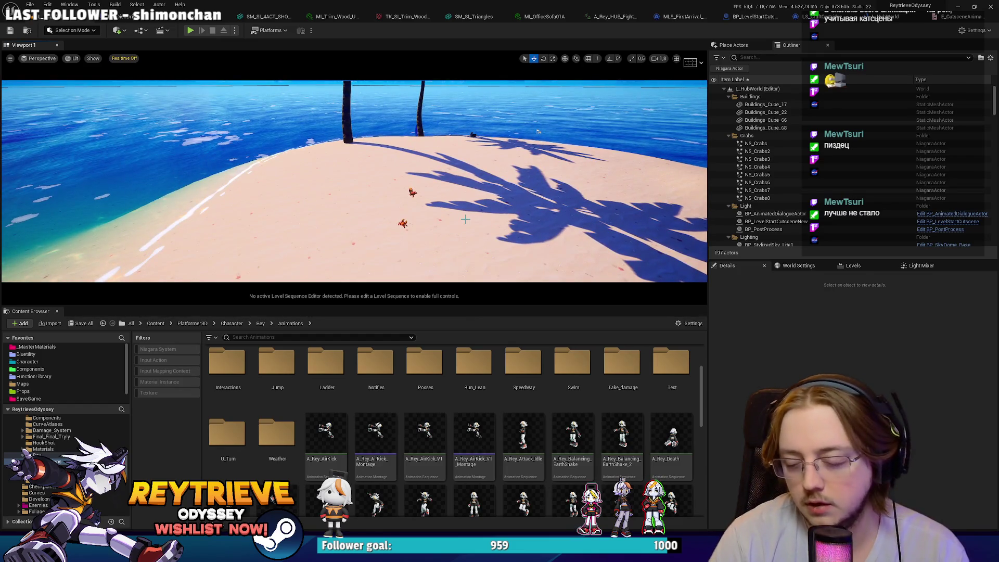
{"action": "key", "text": "alt+p"}
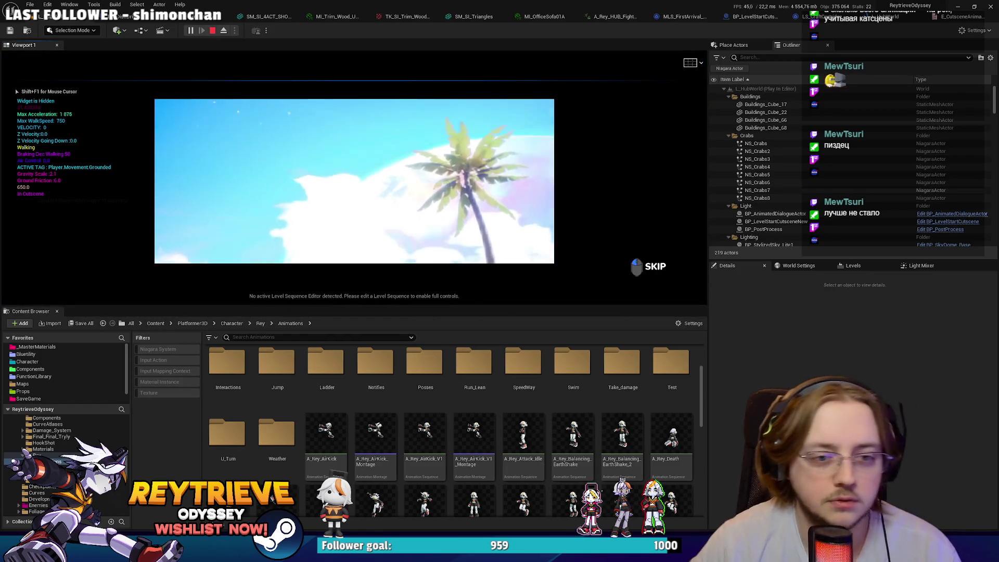
{"action": "key", "text": "F11"}
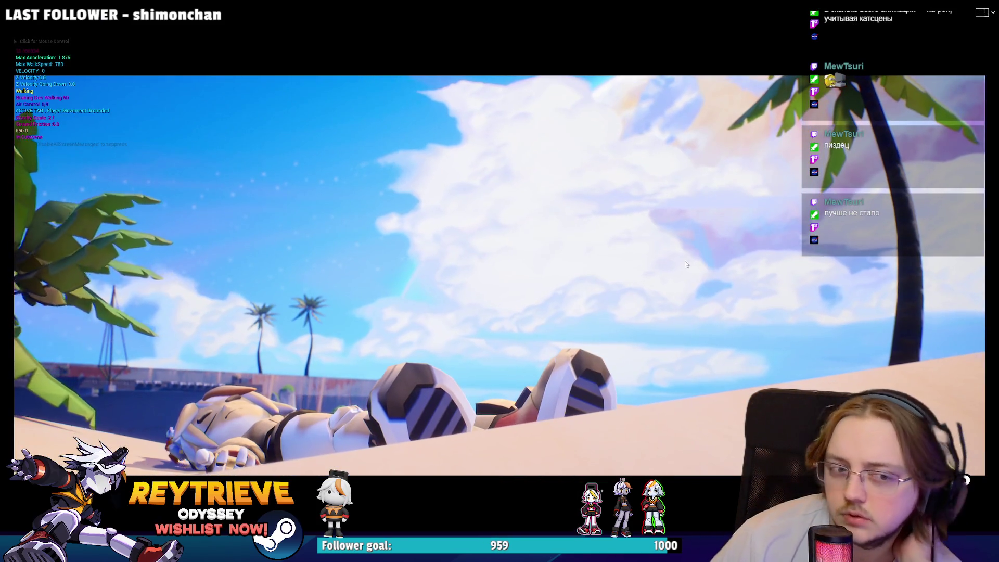
{"action": "left_click", "coordinate": [685, 264]}
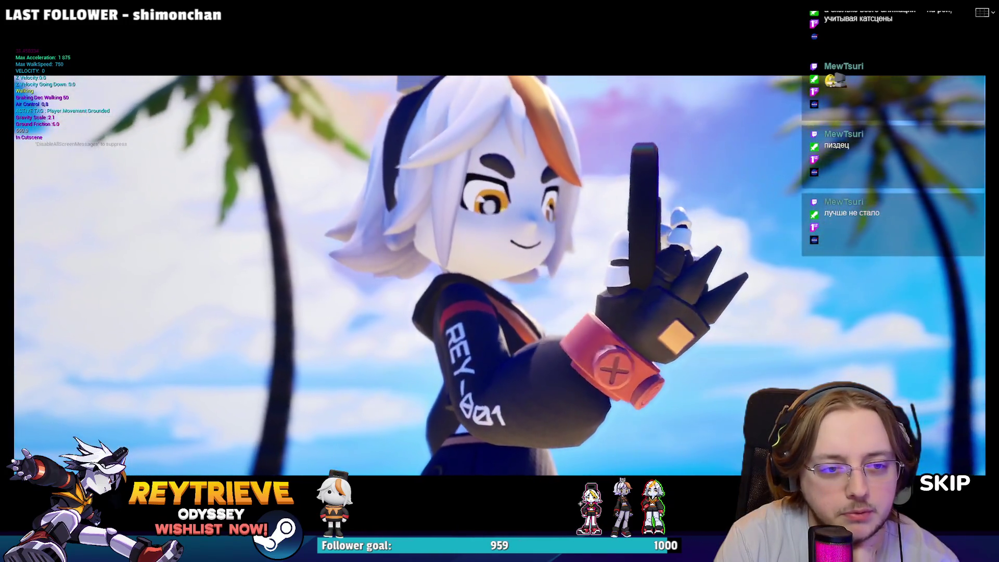
{"action": "key", "text": "alt+Tab"}
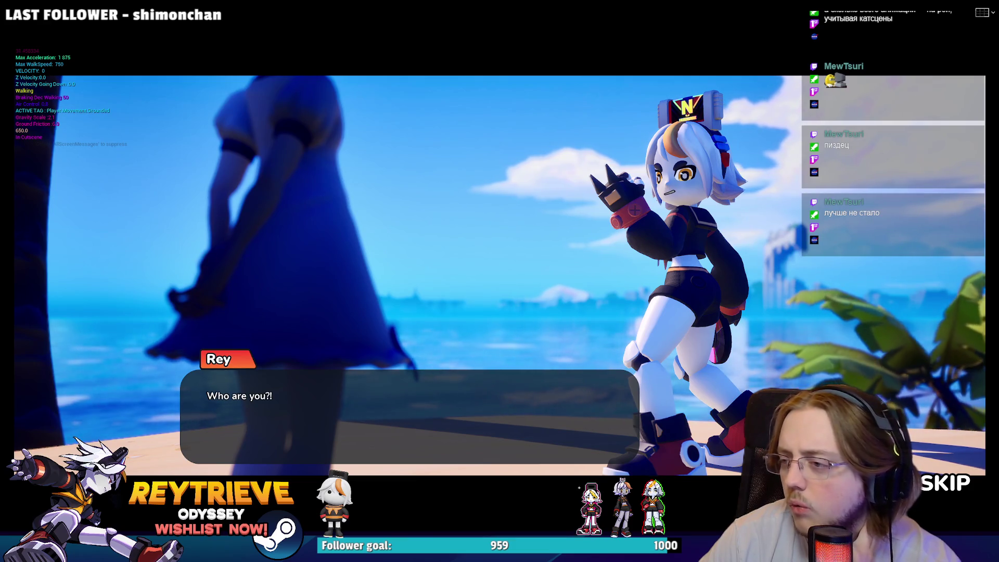
{"action": "key", "text": "space"}
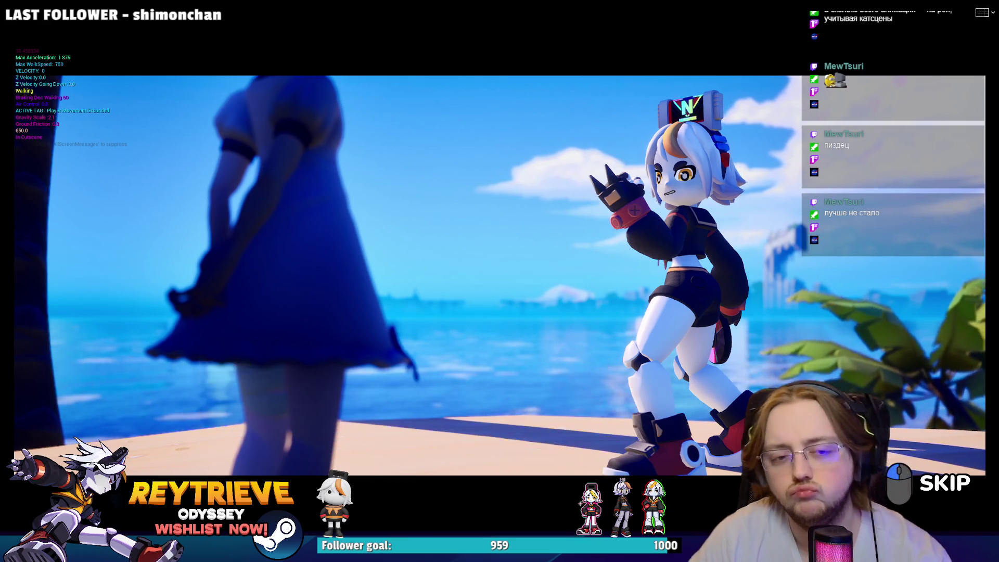
{"action": "key", "text": "Escape"}
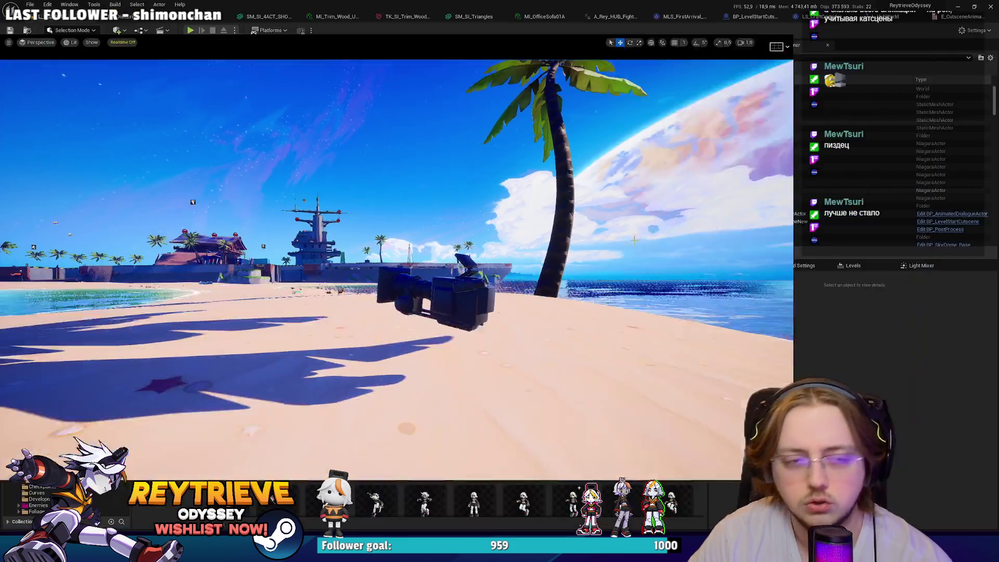
Review the Cast To SkeletalMeshActor node in the MLS_FirstArrival director graph, then close that blueprint.
{"action": "left_click", "coordinate": [761, 17]}
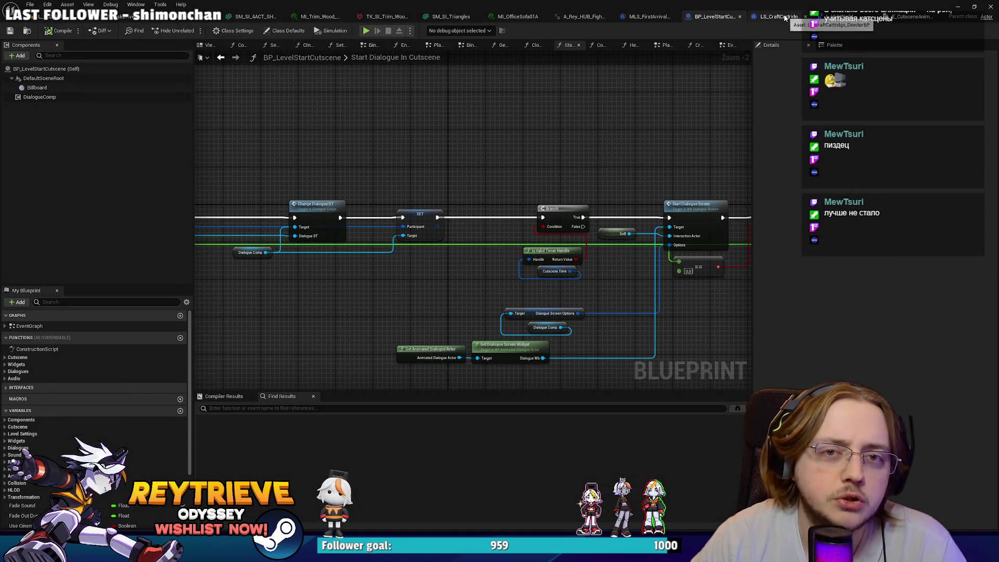
{"action": "left_click", "coordinate": [649, 16]}
{"action": "mouse_move", "coordinate": [477, 141]}
{"action": "left_mouse_down"}
{"action": "mouse_move", "coordinate": [575, 161]}
{"action": "mouse_move", "coordinate": [536, 188]}
{"action": "mouse_move", "coordinate": [467, 195]}
{"action": "mouse_move", "coordinate": [496, 188]}
{"action": "left_mouse_up"}
{"action": "scroll", "coordinate": [437, 194], "scroll_direction": "down", "scroll_amount": 2}
{"action": "scroll", "coordinate": [437, 194], "scroll_direction": "up", "scroll_amount": 1}
{"action": "left_click", "coordinate": [438, 202]}
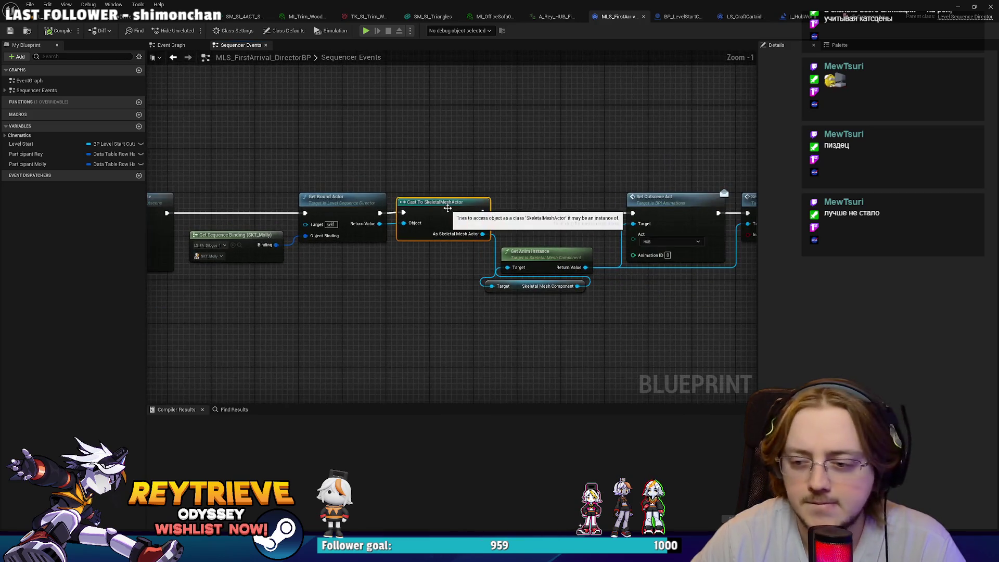
{"action": "middle_click", "coordinate": [619, 16]}
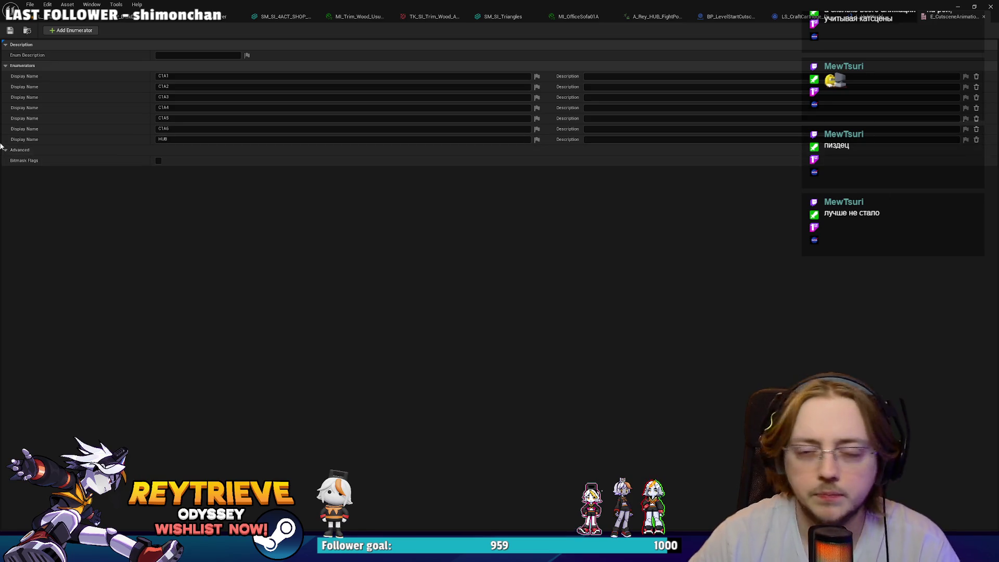
Start a new Play In Editor session of the beach level from a wider view.
{"action": "left_click", "coordinate": [58, 16]}
{"action": "mouse_move", "coordinate": [218, 70]}
{"action": "left_mouse_down"}
{"action": "mouse_move", "coordinate": [187, 73]}
{"action": "mouse_move", "coordinate": [218, 70]}
{"action": "left_mouse_up"}
{"action": "key", "text": "alt+p"}
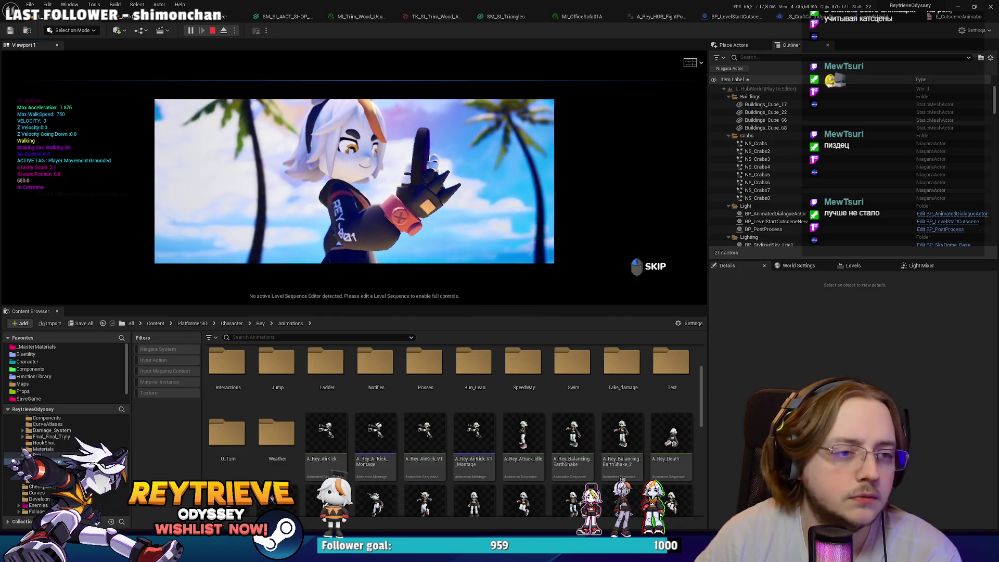
Resume past the breakpoint and set the debug object to MLS_FirstArrival_Director_0.
{"action": "key", "text": "Pause"}
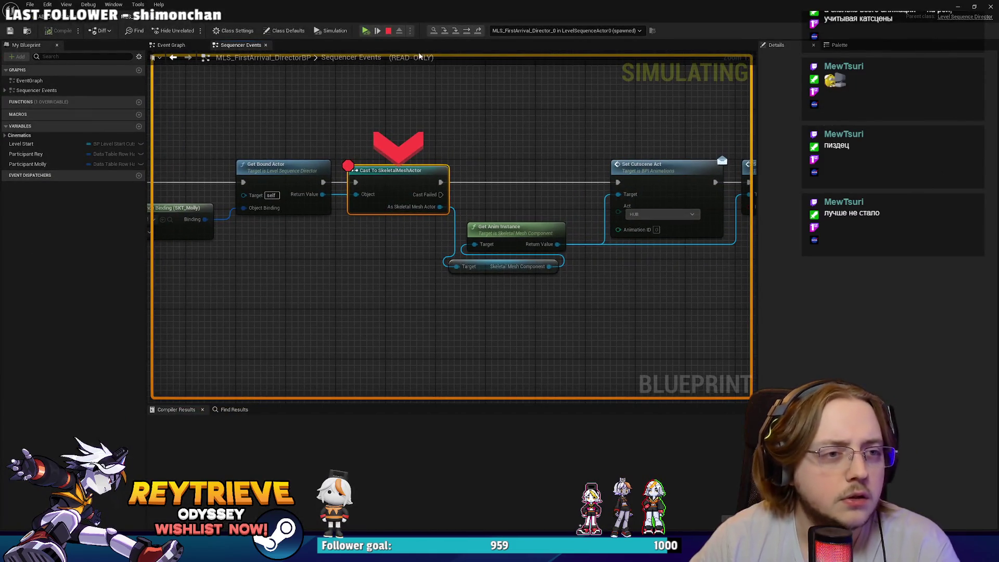
{"action": "left_click", "coordinate": [466, 32]}
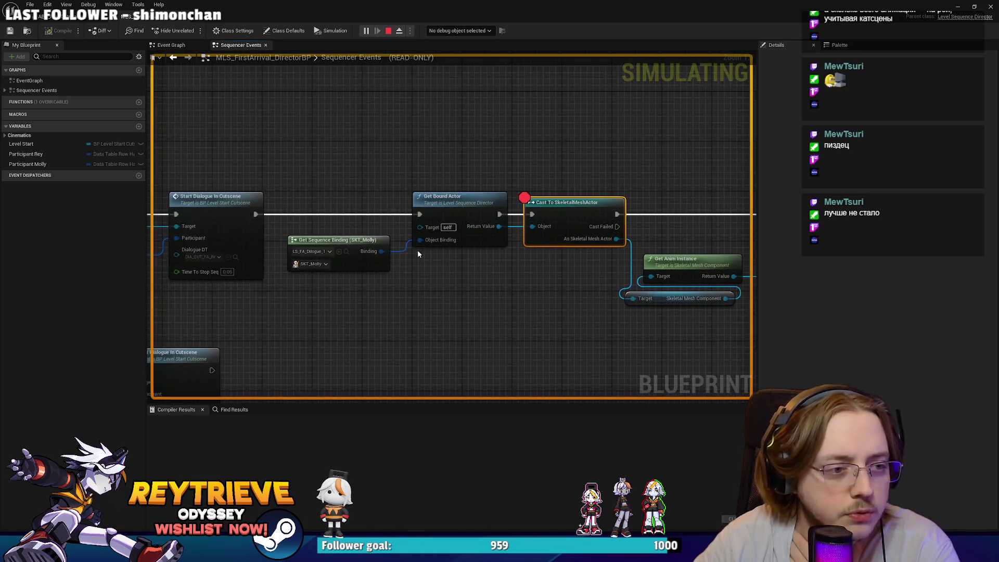
{"action": "left_click", "coordinate": [482, 54]}
{"action": "left_click", "coordinate": [473, 49]}
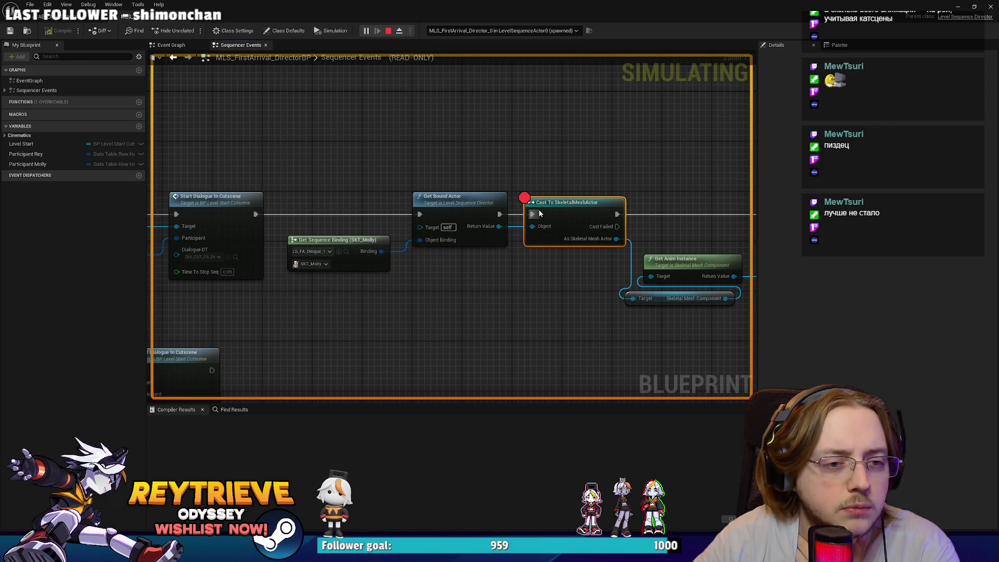
Inspect Get Sequence Binding's binding and level sequence choices without changing them, then stop the session.
{"action": "mouse_move", "coordinate": [500, 228]}
{"action": "left_click_drag", "start_coordinate": [488, 248], "coordinate": [530, 236]}
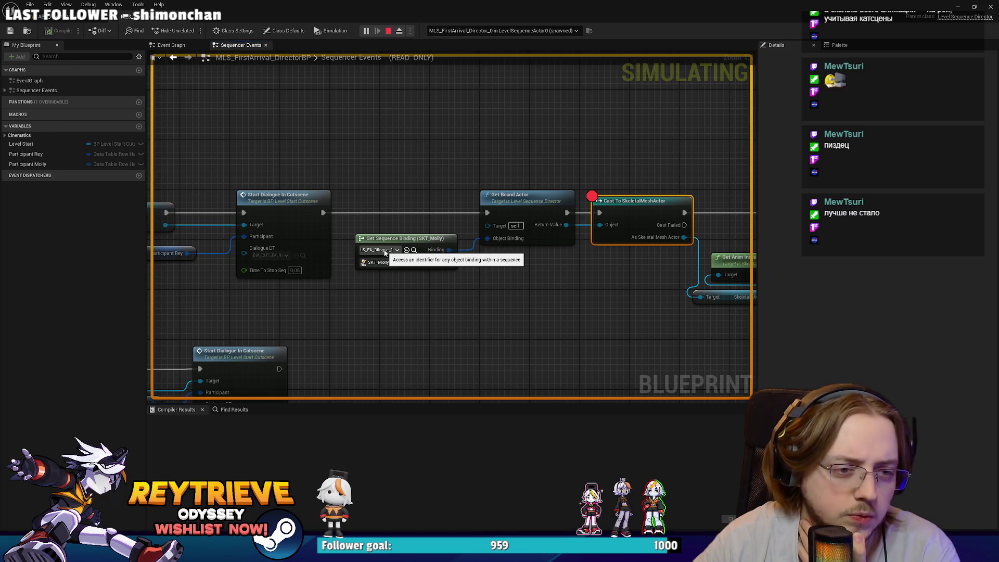
{"action": "mouse_move", "coordinate": [442, 251]}
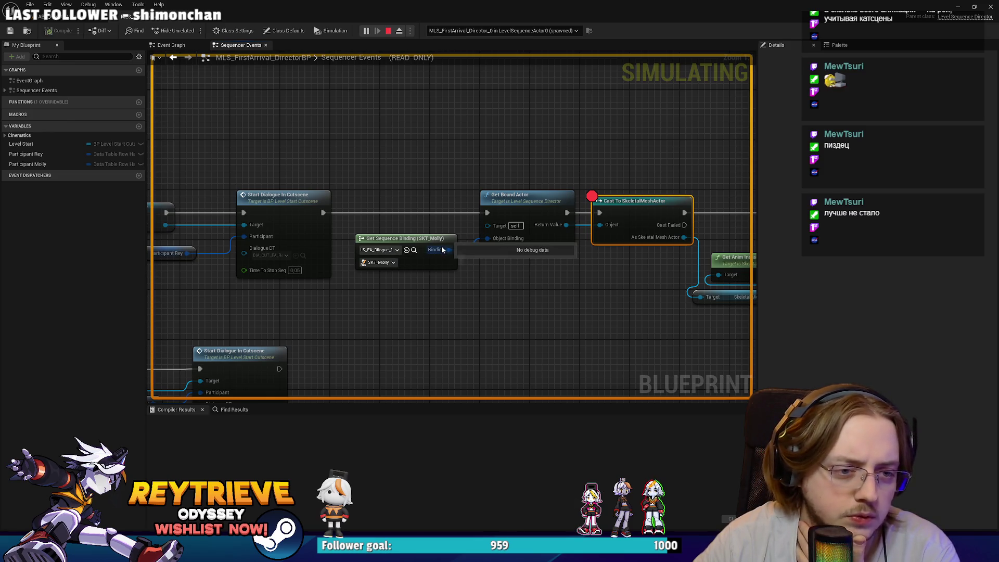
{"action": "left_click", "coordinate": [384, 262]}
{"action": "left_click", "coordinate": [480, 279]}
{"action": "left_click", "coordinate": [394, 250]}
{"action": "left_click", "coordinate": [395, 251]}
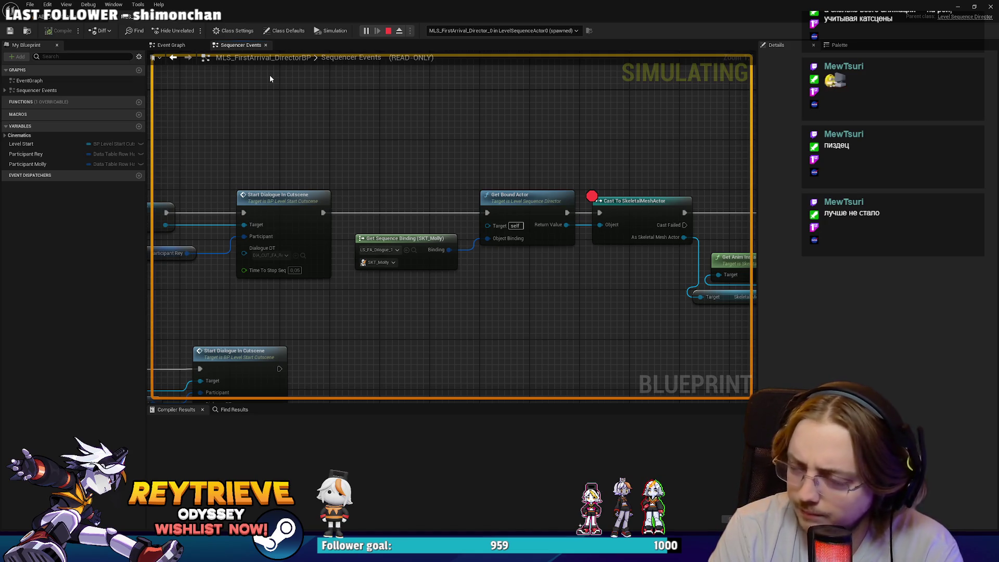
{"action": "left_click", "coordinate": [388, 31]}
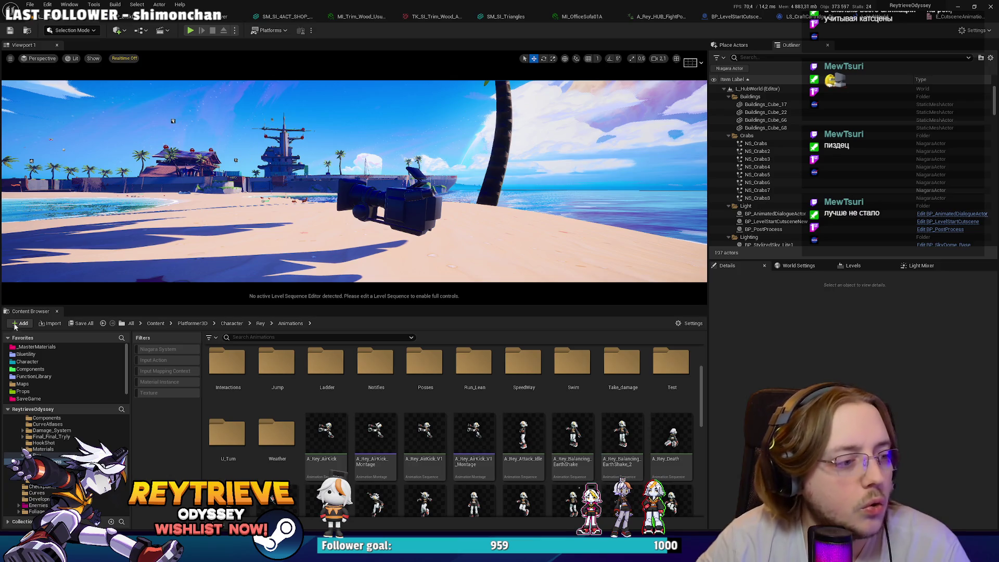
Open MLS_FirstArrival, browse the LS_FA_Dilogue_2 and LS_FA_Dilogue_1 shots, ending inside LS_FA_Dilogue_1.
{"action": "left_click", "coordinate": [103, 324]}
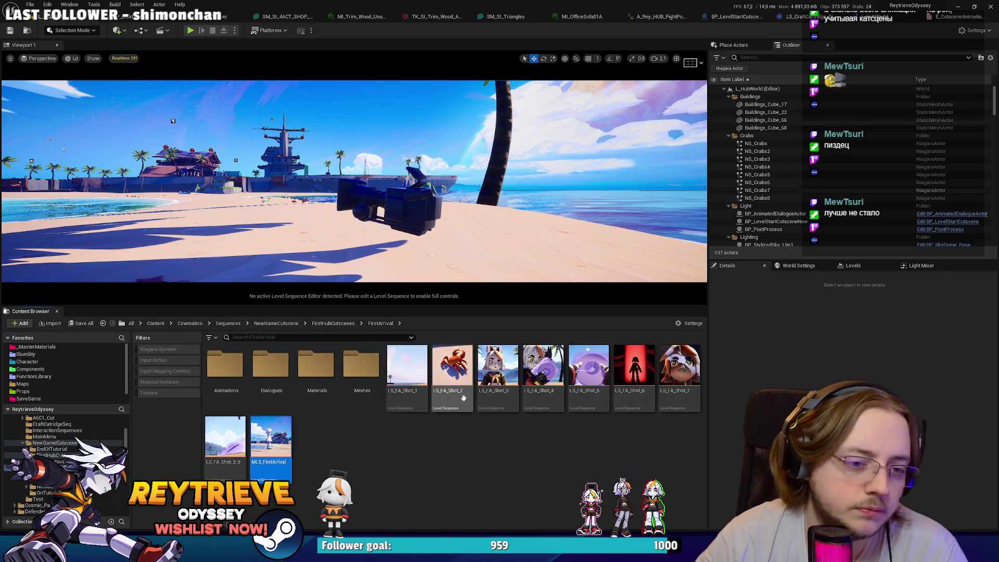
{"action": "double_click", "coordinate": [286, 444]}
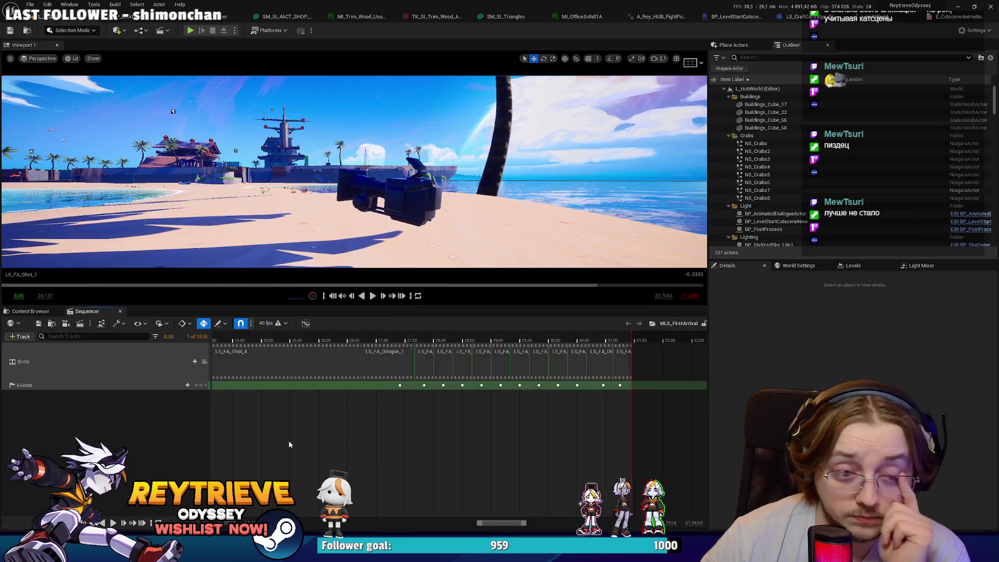
{"action": "left_click", "coordinate": [425, 341]}
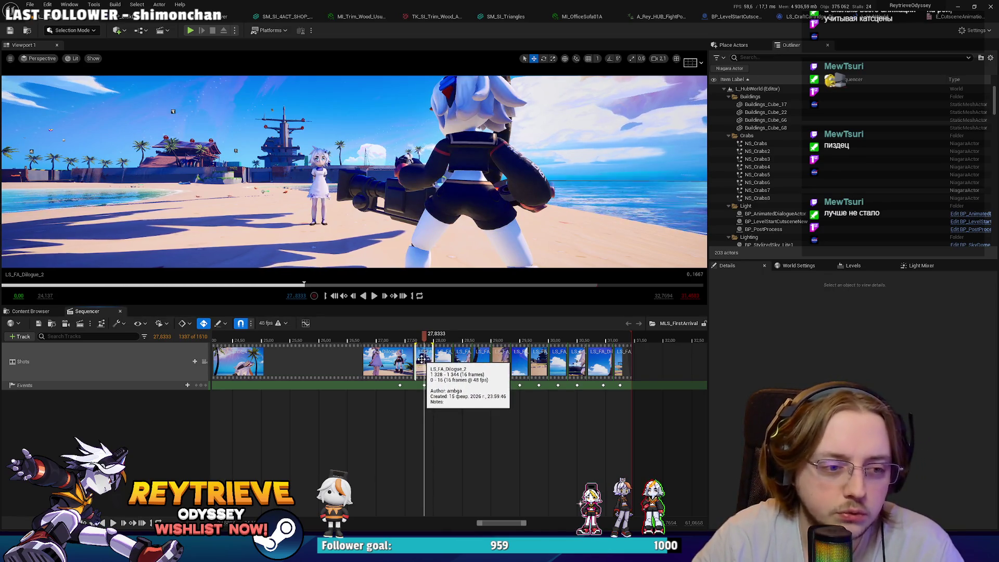
{"action": "double_click", "coordinate": [421, 359]}
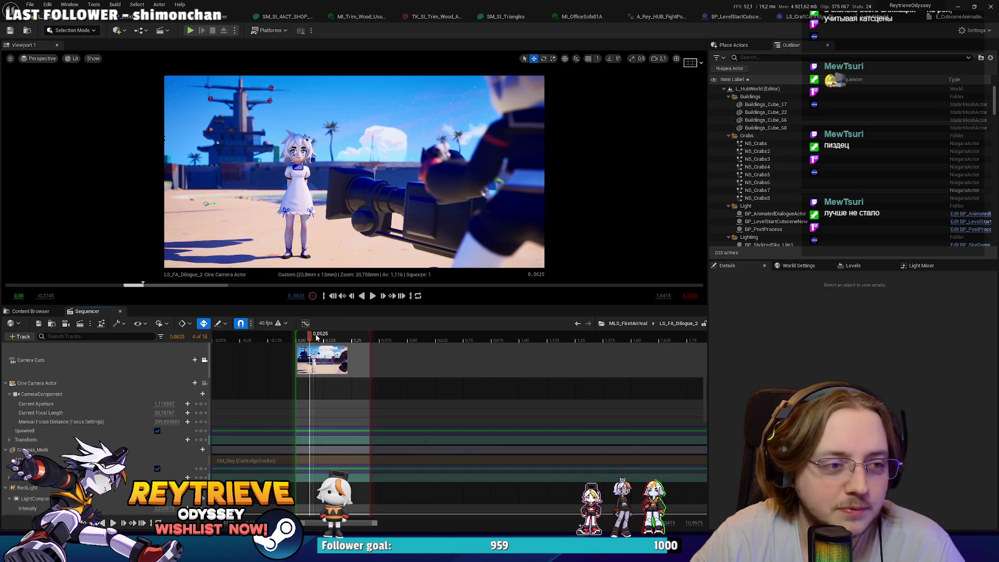
{"action": "left_click", "coordinate": [624, 323]}
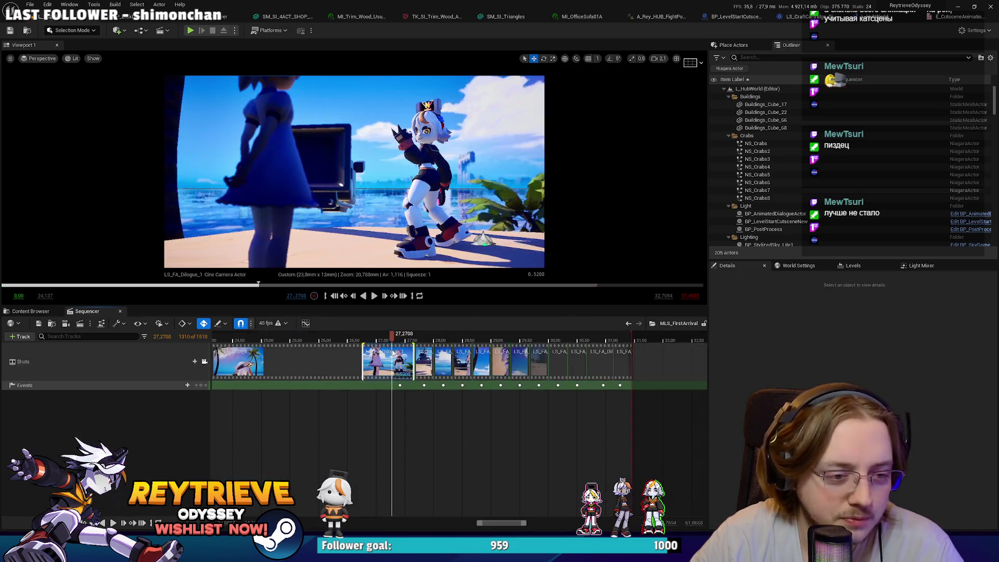
{"action": "double_click", "coordinate": [389, 359]}
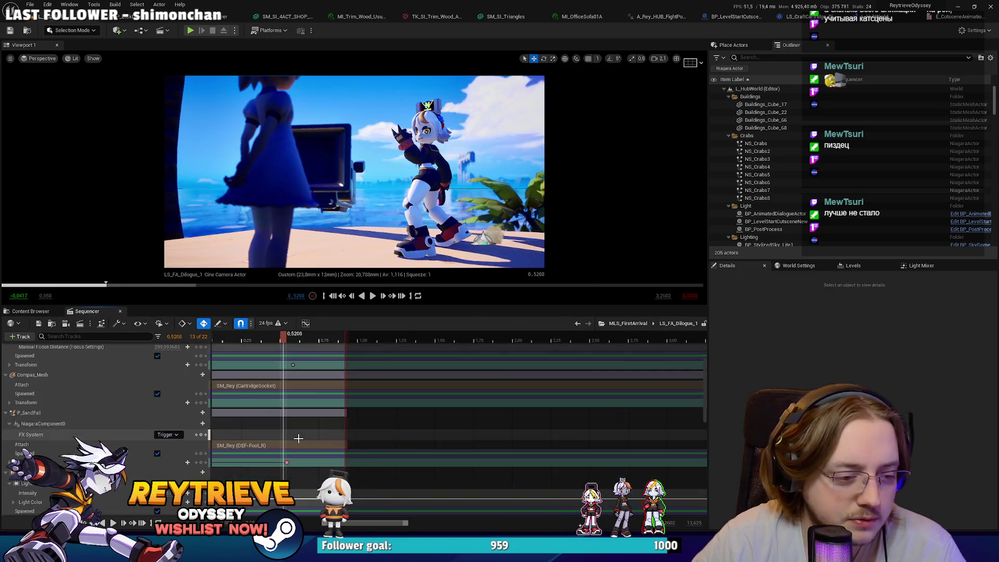
{"action": "scroll", "coordinate": [301, 439], "scroll_direction": "down", "scroll_amount": 3}
{"action": "scroll", "coordinate": [312, 469], "scroll_direction": "down", "scroll_amount": 2}
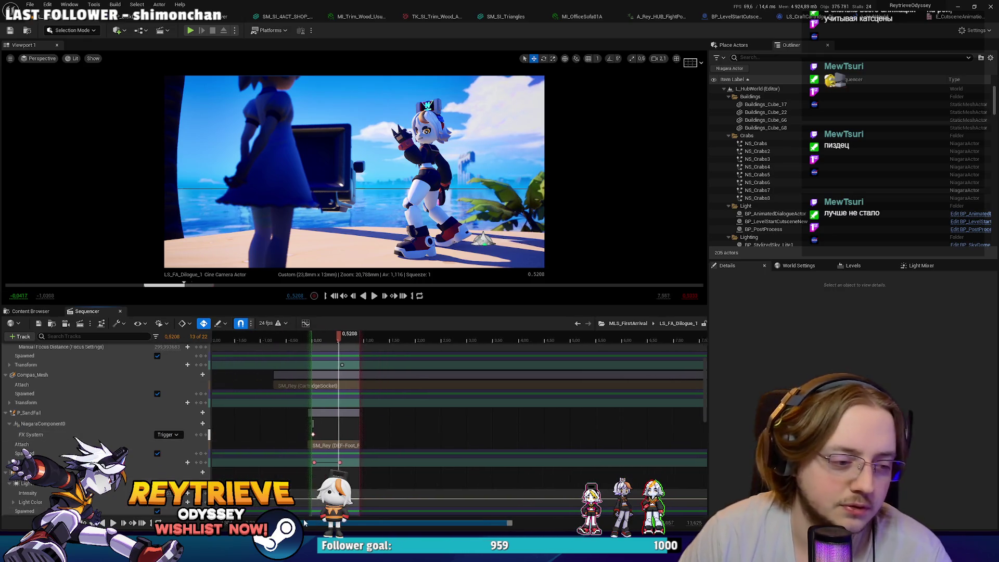
{"action": "scroll", "coordinate": [352, 345], "scroll_direction": "up", "scroll_amount": 2}
{"action": "scroll", "coordinate": [351, 345], "scroll_direction": "up", "scroll_amount": 3}
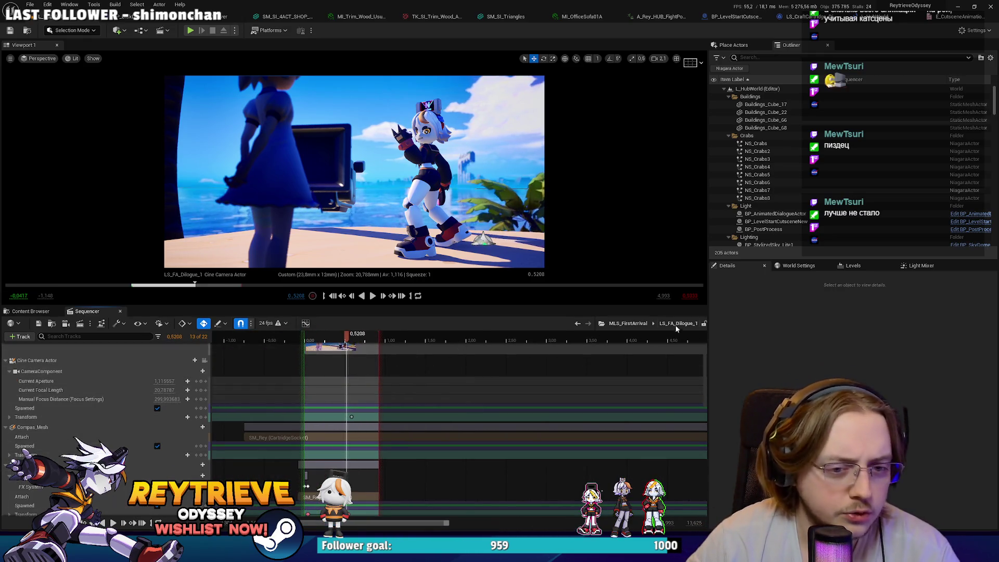
{"action": "left_click", "coordinate": [628, 323]}
{"action": "left_click", "coordinate": [418, 385]}
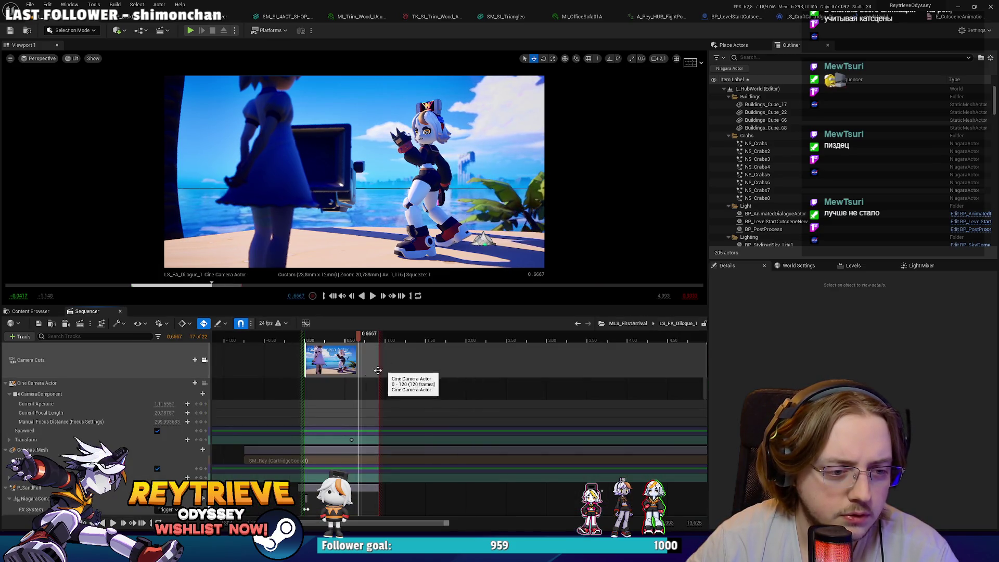
{"action": "double_click", "coordinate": [417, 356]}
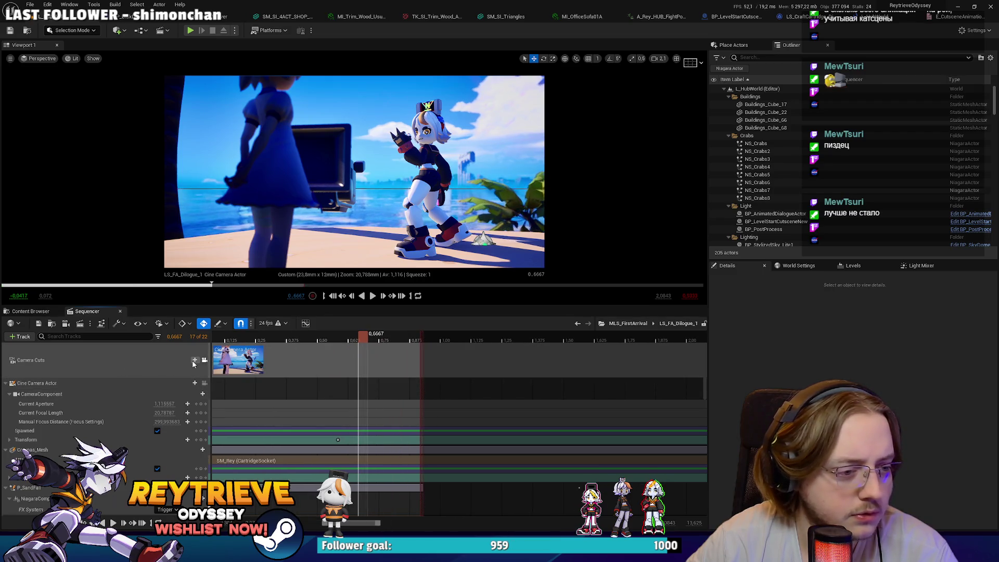
Add a trigger Events track to the LS_FA_Dilogue_1 shot.
{"action": "right_click", "coordinate": [74, 366]}
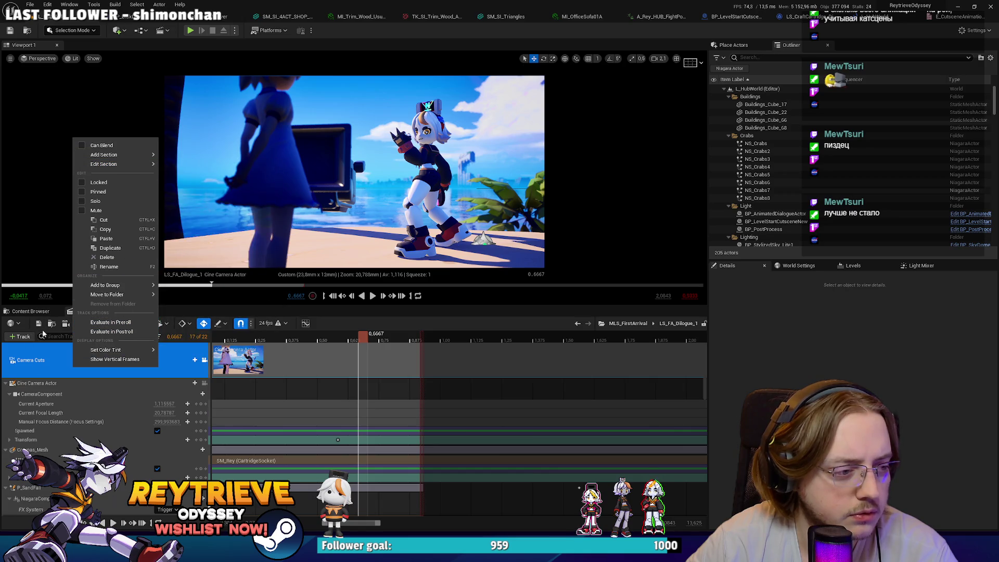
{"action": "left_click", "coordinate": [12, 324]}
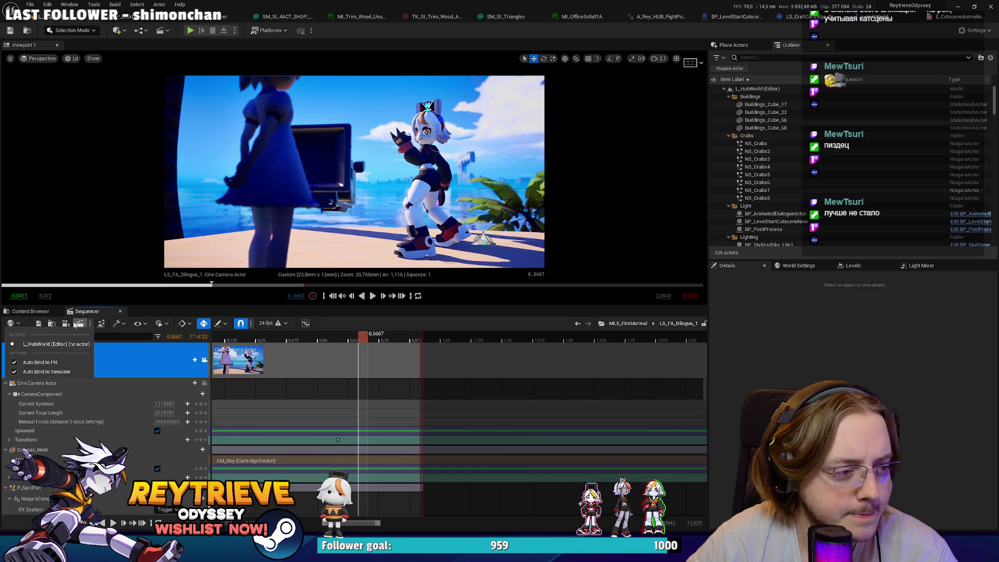
{"action": "left_click", "coordinate": [294, 363]}
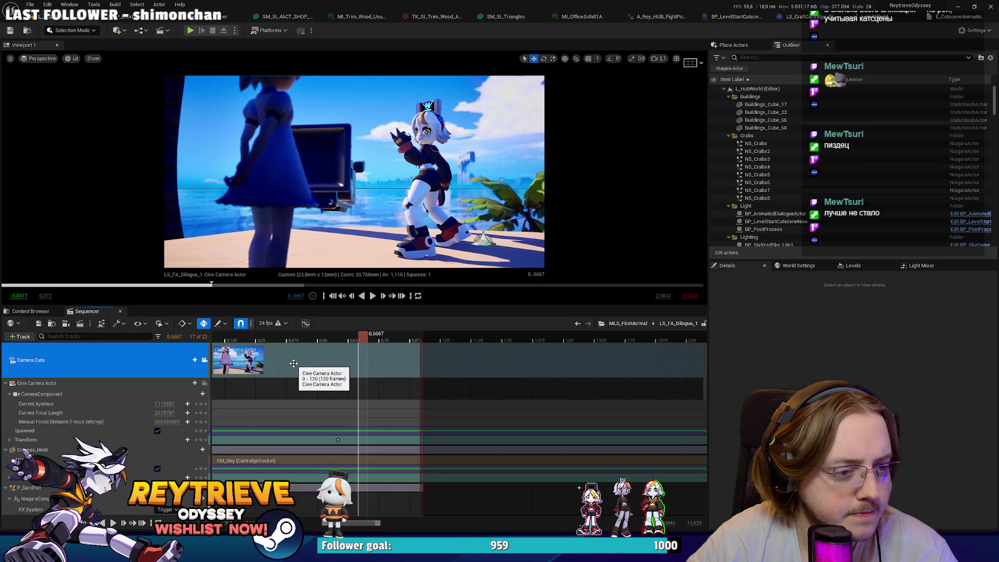
{"action": "left_click", "coordinate": [23, 337]}
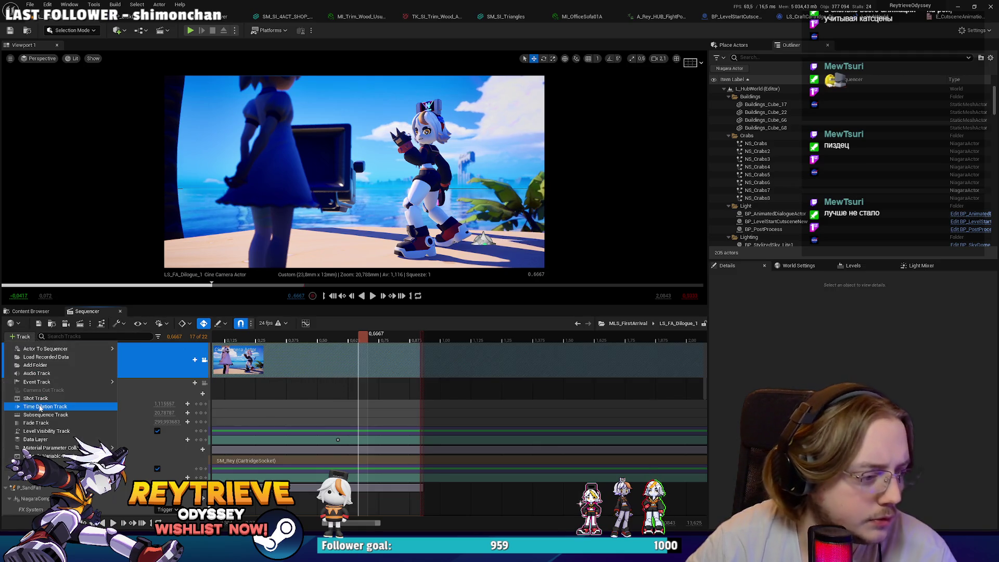
{"action": "mouse_move", "coordinate": [57, 384]}
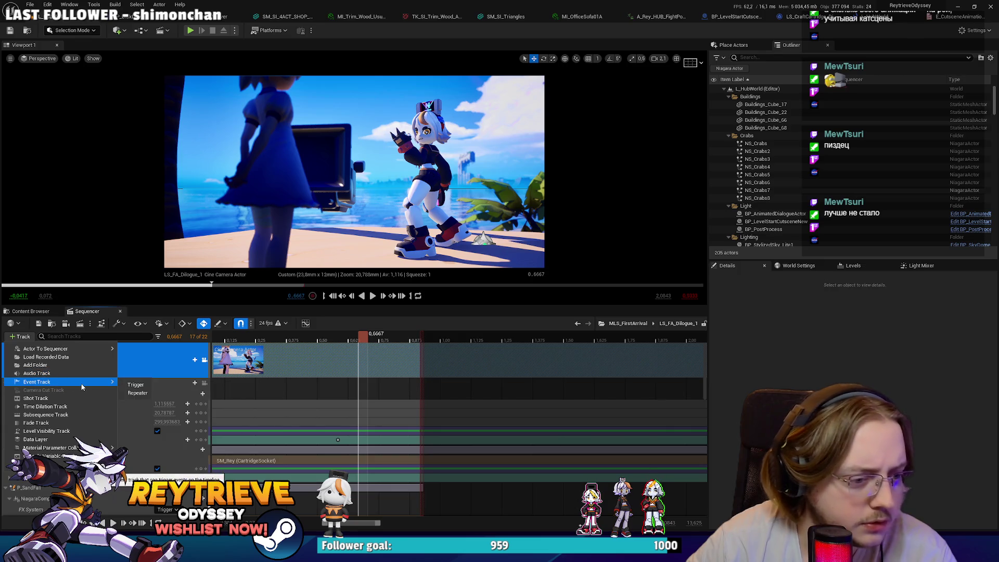
{"action": "left_click", "coordinate": [136, 385]}
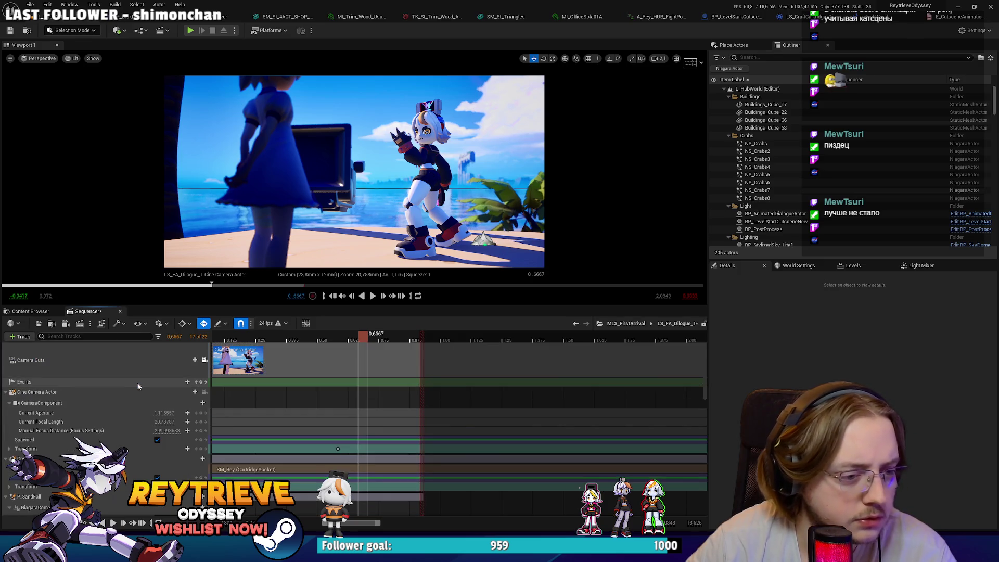
Key the Events track and create a SequenceEvent for it in the director blueprint.
{"action": "left_click", "coordinate": [197, 383]}
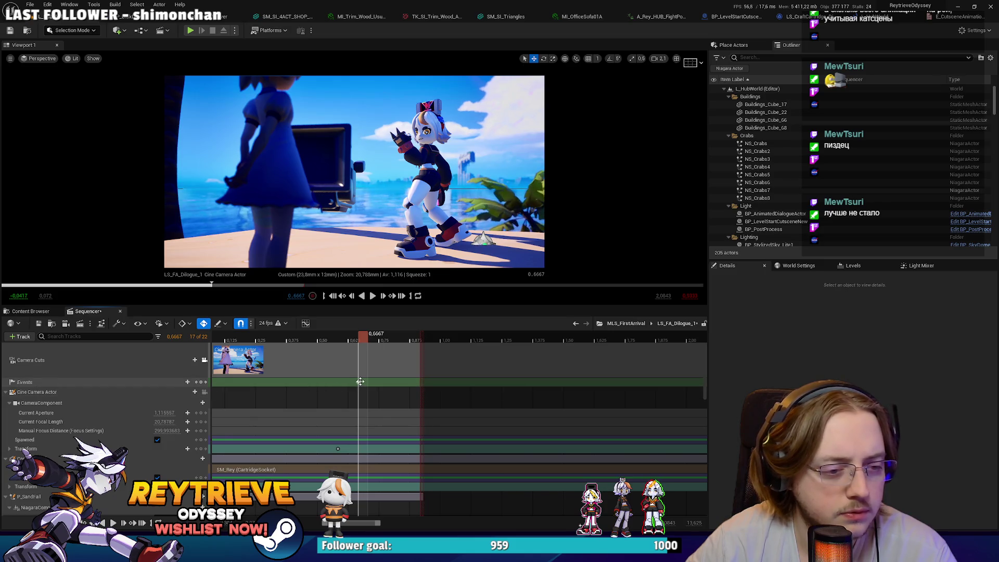
{"action": "left_click", "coordinate": [366, 354]}
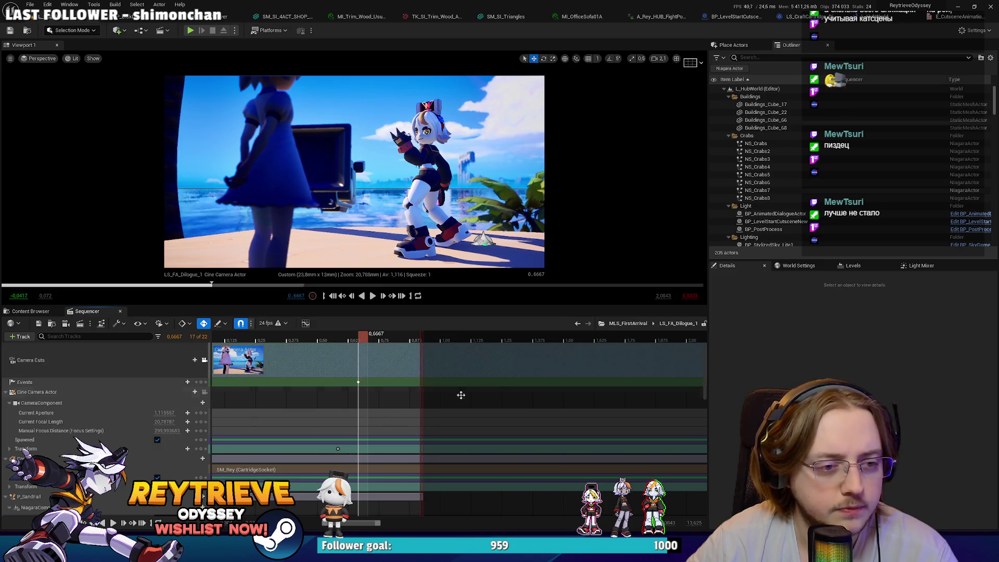
{"action": "double_click", "coordinate": [358, 382]}
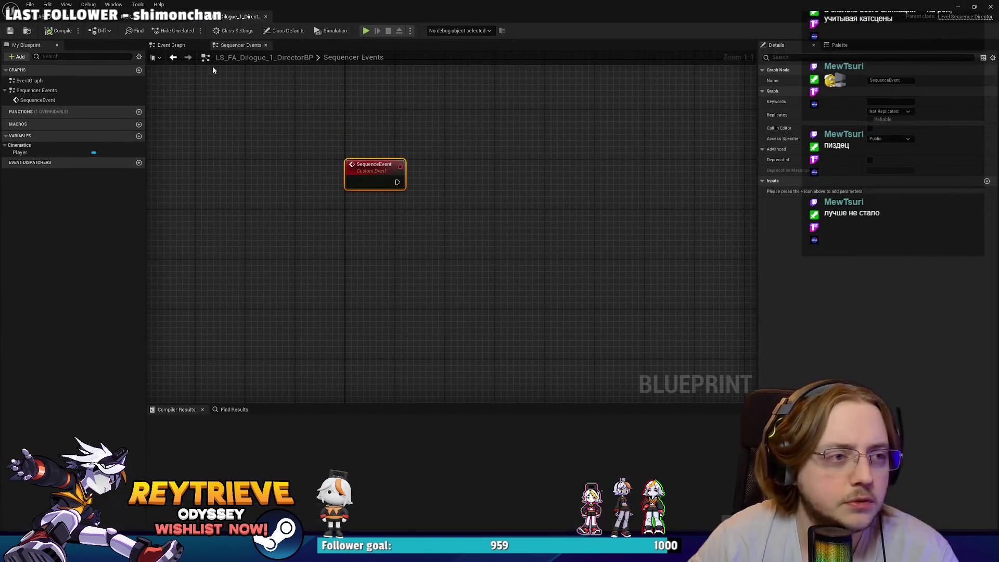
Copy the Get Bound Actor and cast chain from MLS_FirstArrival's director and wire it to SequenceEvent.
{"action": "left_click", "coordinate": [146, 18]}
{"action": "mouse_move", "coordinate": [710, 285]}
{"action": "left_mouse_down"}
{"action": "mouse_move", "coordinate": [267, 156]}
{"action": "mouse_move", "coordinate": [223, 49]}
{"action": "left_mouse_up"}
{"action": "key", "text": "ctrl+c"}
{"action": "left_click", "coordinate": [242, 16]}
{"action": "key", "text": "ctrl+v"}
{"action": "mouse_move", "coordinate": [304, 228]}
{"action": "left_mouse_down"}
{"action": "mouse_move", "coordinate": [458, 197]}
{"action": "mouse_move", "coordinate": [435, 183]}
{"action": "left_mouse_up"}
{"action": "left_click", "coordinate": [402, 190]}
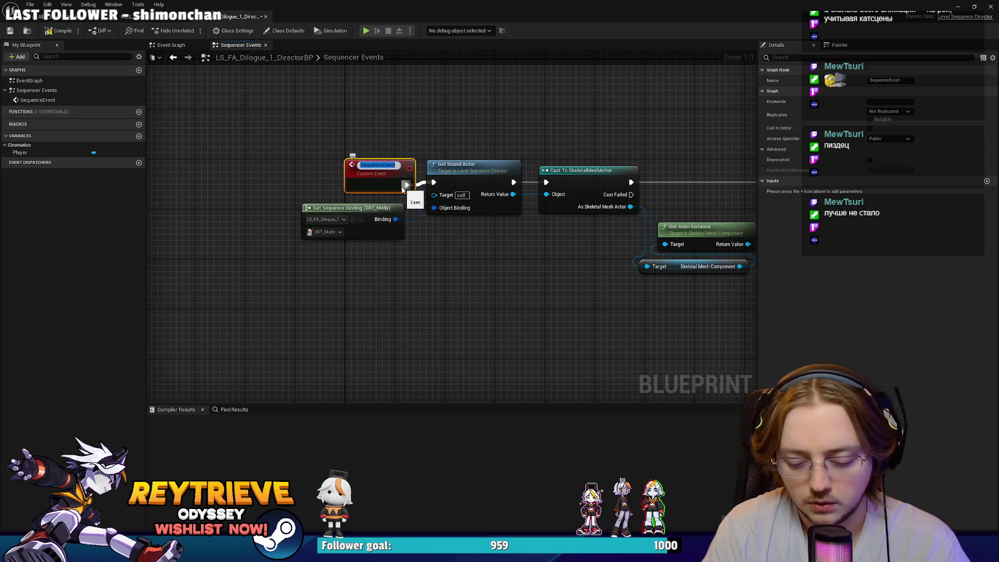
Rename the event to 'First Anim Rey' and return to the level editor.
{"action": "type", "text": "First A"}
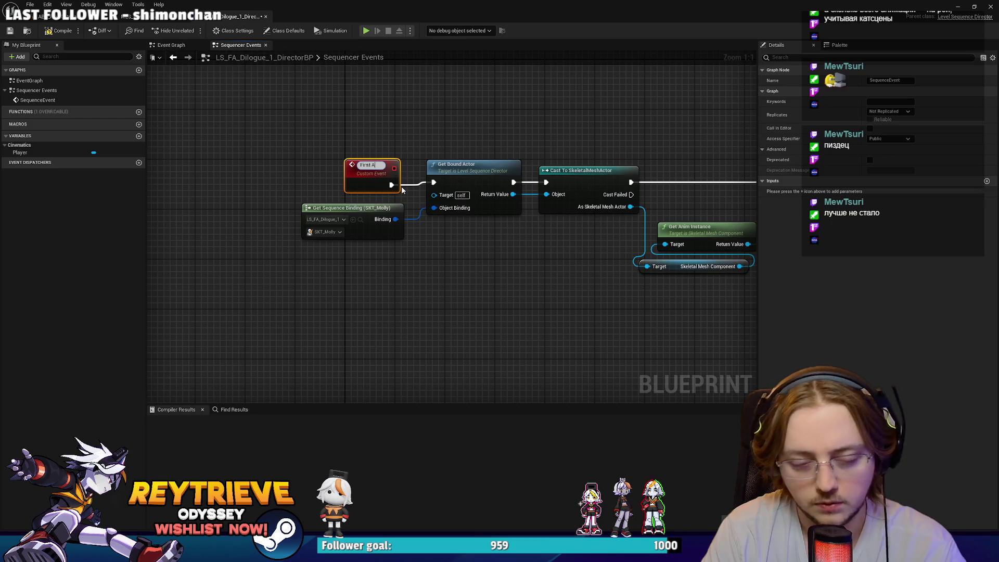
{"action": "type", "text": "nim Rey"}
{"action": "key", "text": "Return"}
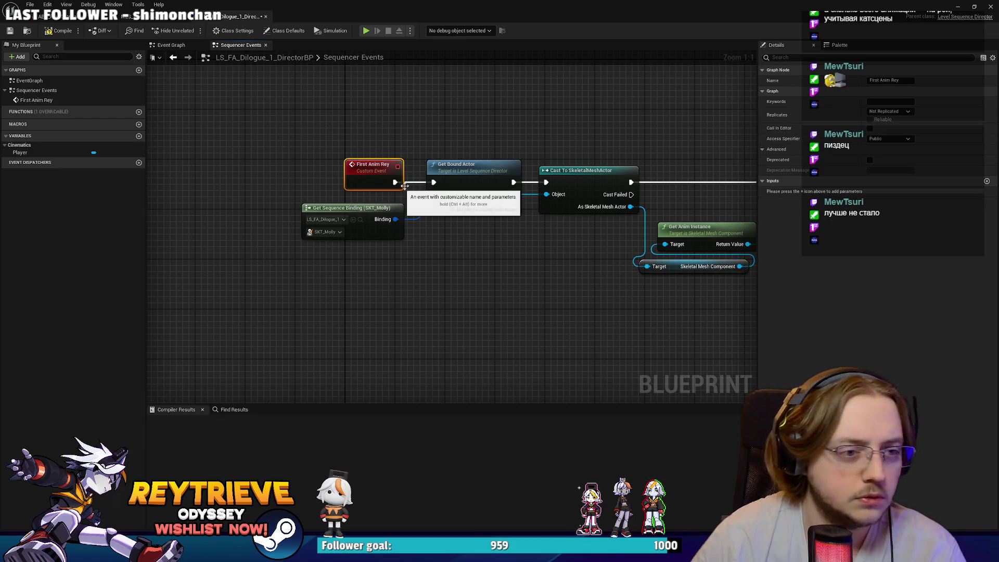
{"action": "key", "text": "alt+Tab"}
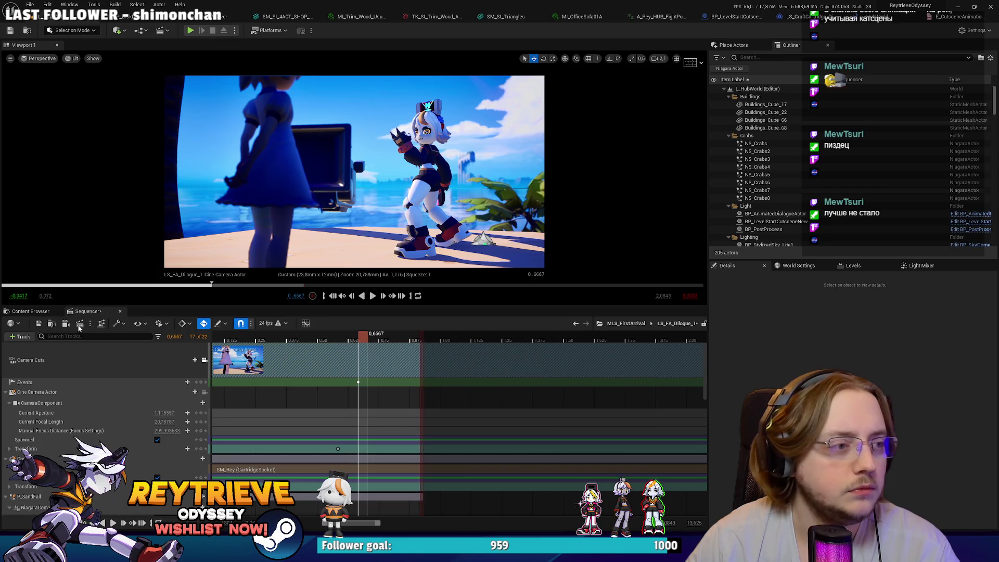
Close the sequence editor and start a Play In Editor session of the beach level.
{"action": "left_click", "coordinate": [120, 311]}
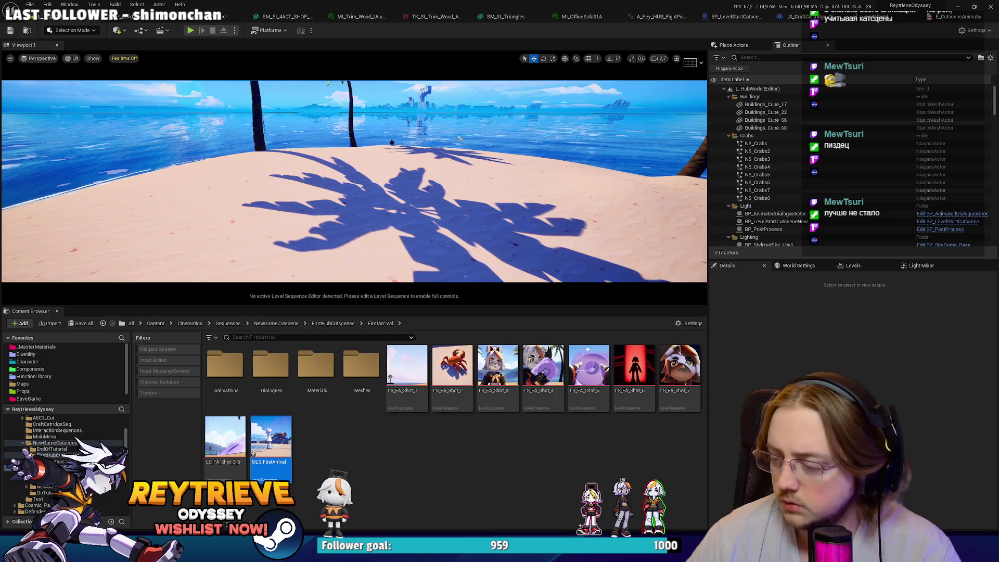
{"action": "left_click_drag", "start_coordinate": [355, 189], "coordinate": [355, 190]}
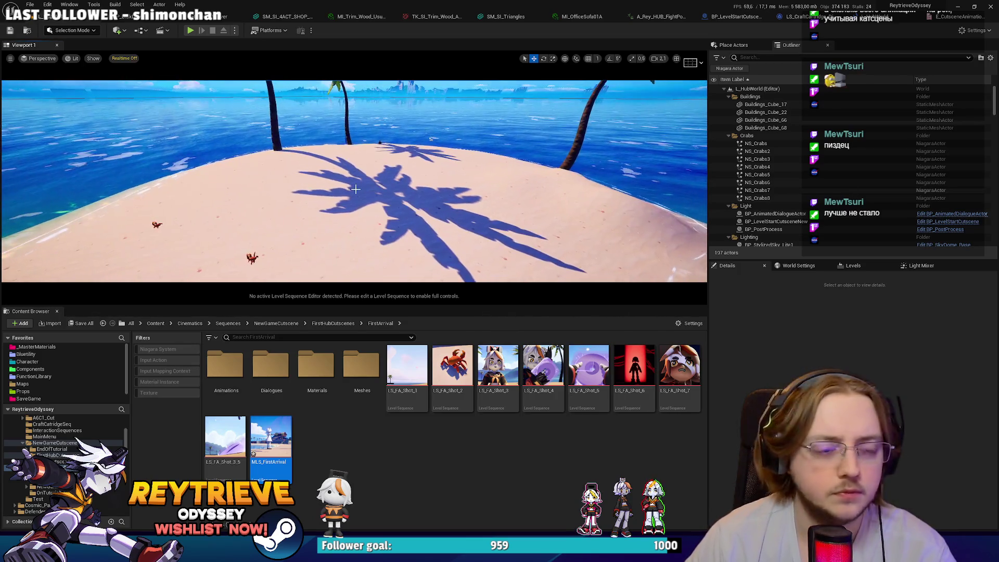
{"action": "key", "text": "alt+p"}
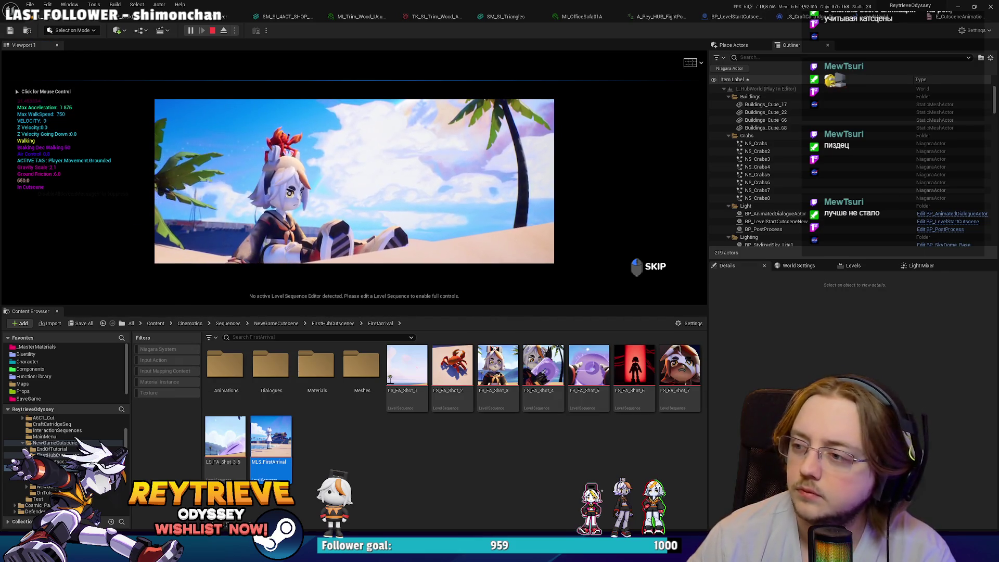
{"action": "key", "text": "shift+F1"}
{"action": "left_click", "coordinate": [354, 182]}
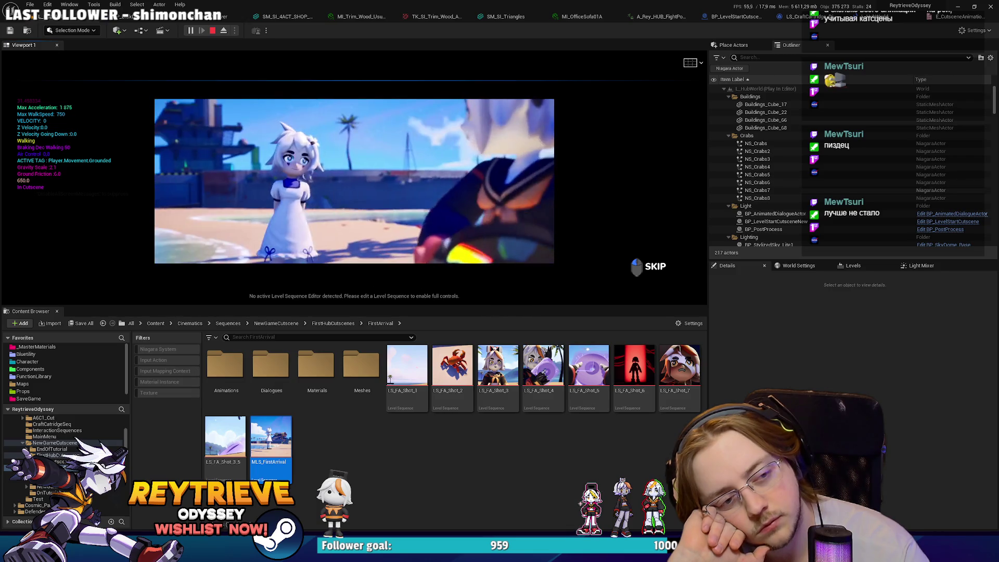
Pause and resume the cutscene, stop at Rey's 'Who are you?!' line, and reopen MLS_FirstArrival.
{"action": "key", "text": "Pause"}
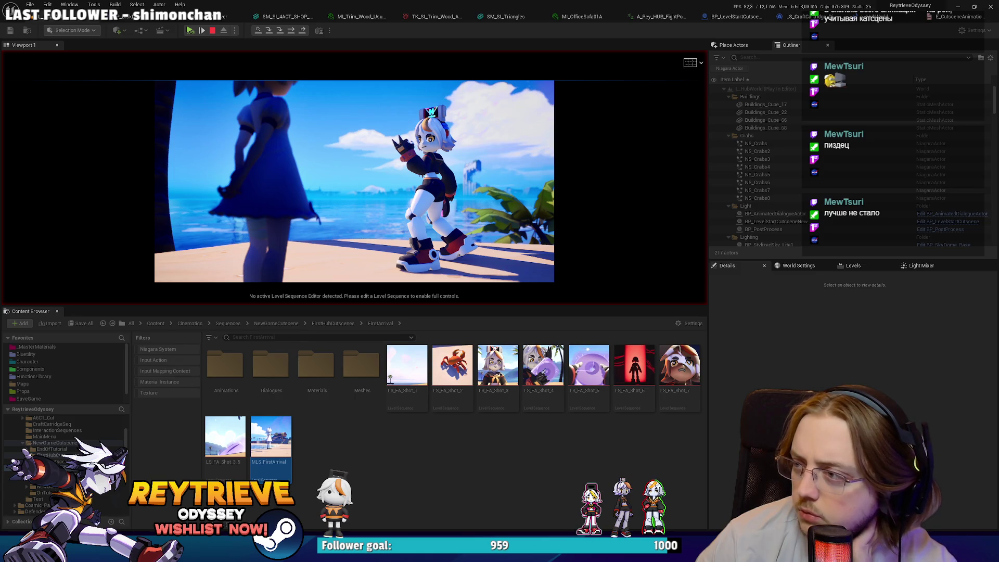
{"action": "key", "text": "Pause"}
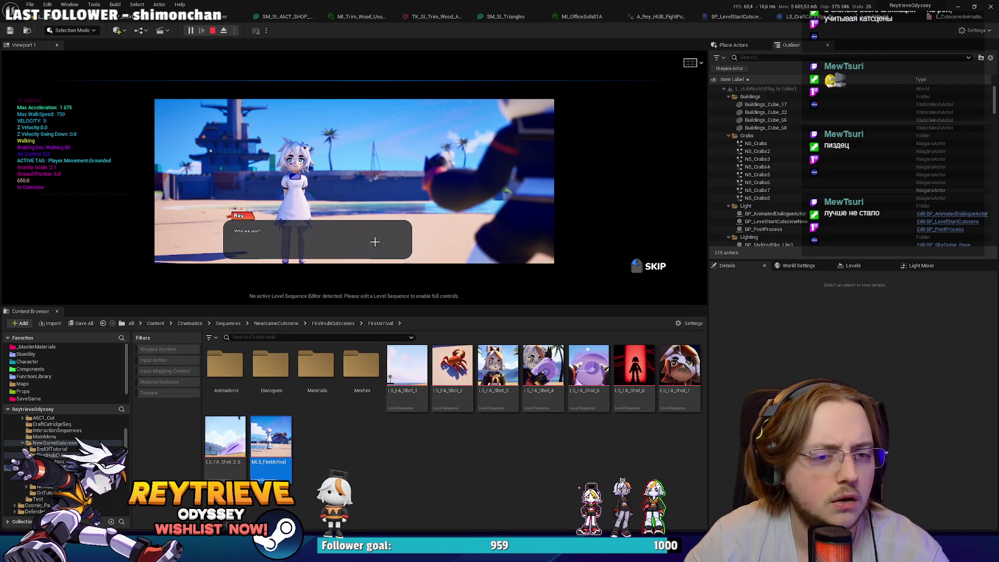
{"action": "key", "text": "Escape"}
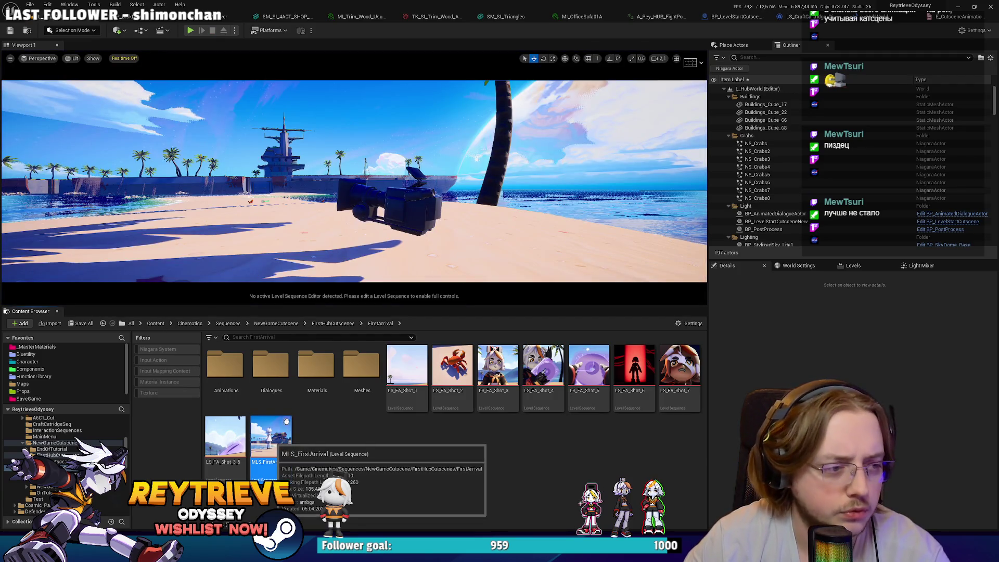
{"action": "double_click", "coordinate": [271, 437]}
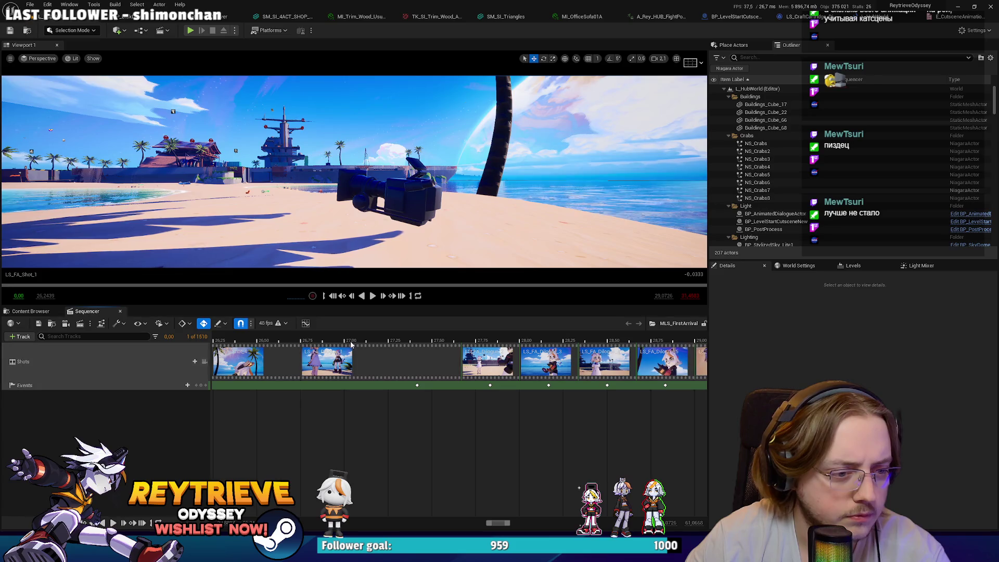
Open the LS_FA_Dilogue_1 shot, inspect SM_Rey and SKT_Molly, then view LS_CraftCartridge_DirectorBP's graph.
{"action": "double_click", "coordinate": [339, 361]}
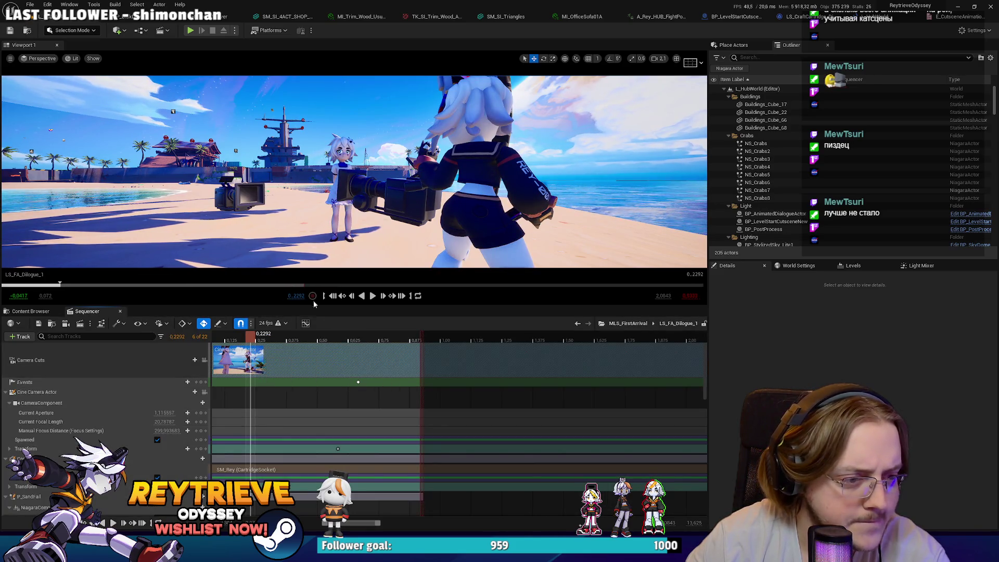
{"action": "left_click", "coordinate": [458, 193]}
{"action": "scroll", "coordinate": [276, 390], "scroll_direction": "down", "scroll_amount": 5}
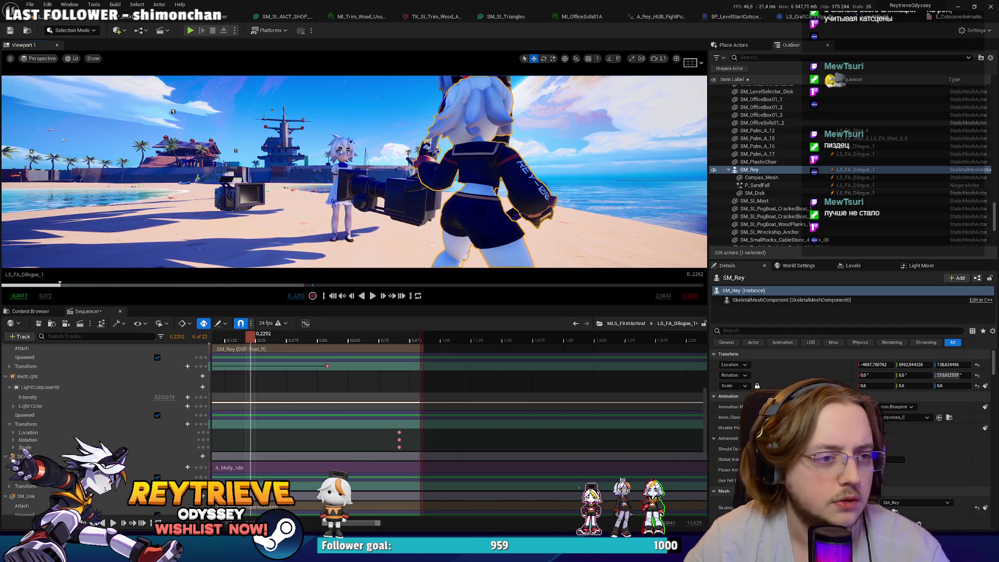
{"action": "left_click", "coordinate": [23, 457]}
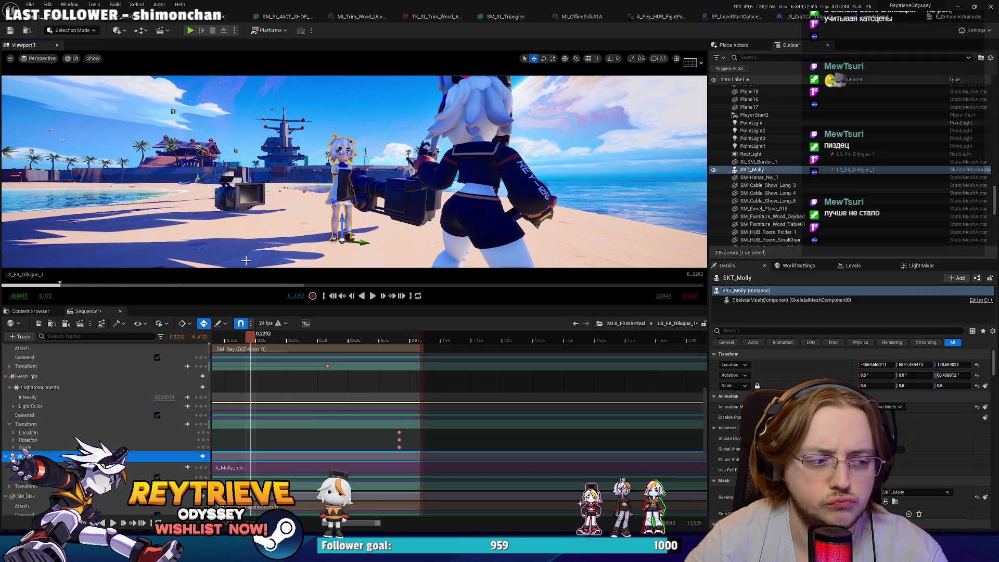
{"action": "left_click", "coordinate": [454, 215]}
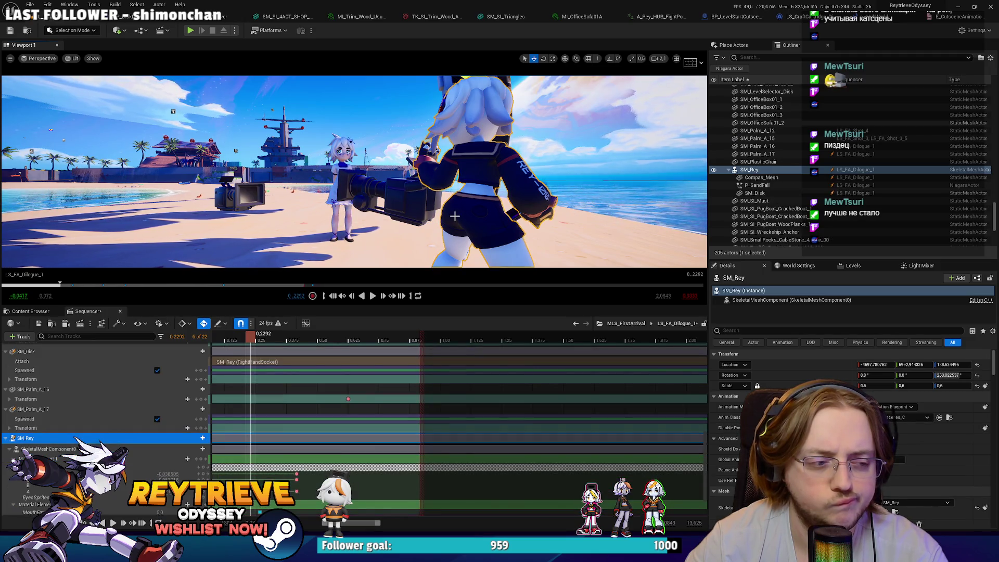
{"action": "scroll", "coordinate": [281, 450], "scroll_direction": "up", "scroll_amount": 10}
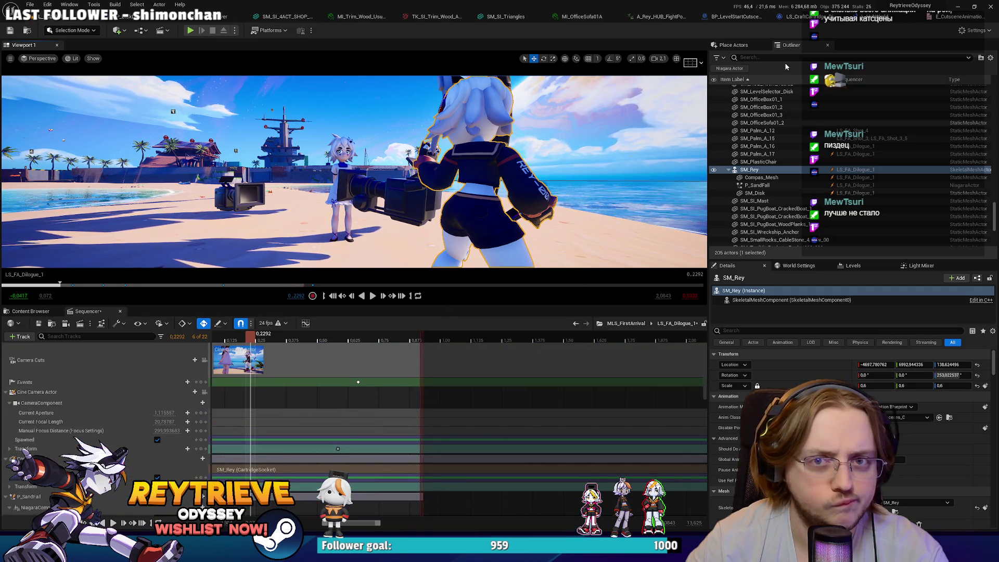
{"action": "left_click", "coordinate": [794, 17]}
{"action": "scroll", "coordinate": [495, 180], "scroll_direction": "up", "scroll_amount": 3}
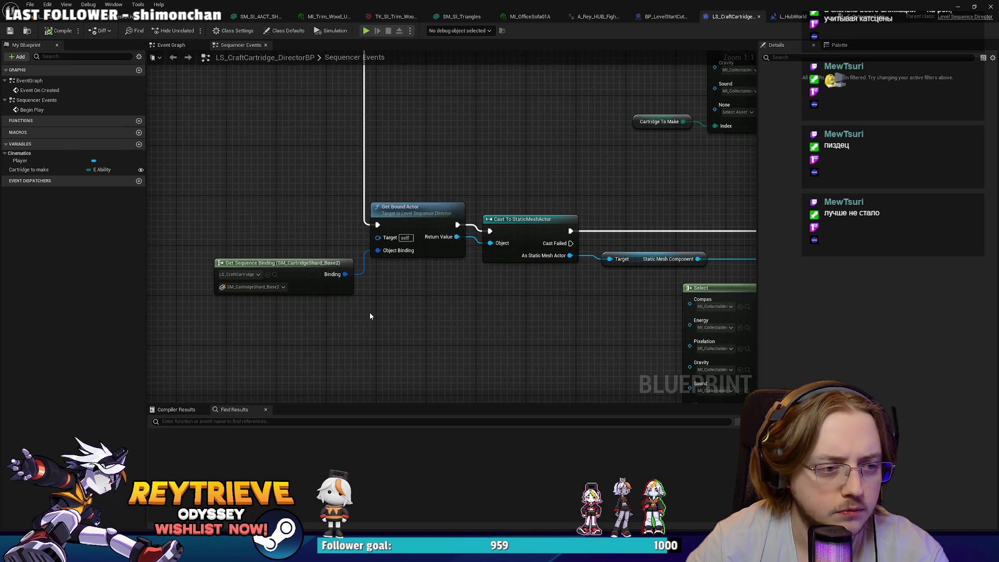
Scroll through the LS_CraftCartridge director graph, then close Sequencer from the level editor.
{"action": "scroll", "coordinate": [355, 309], "scroll_direction": "down", "scroll_amount": 2}
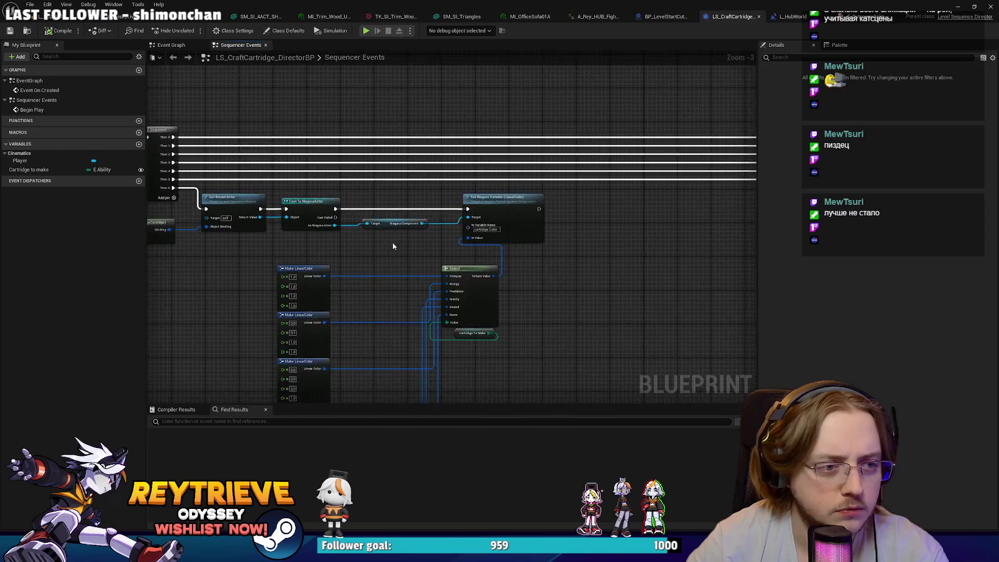
{"action": "scroll", "coordinate": [367, 257], "scroll_direction": "up", "scroll_amount": 2}
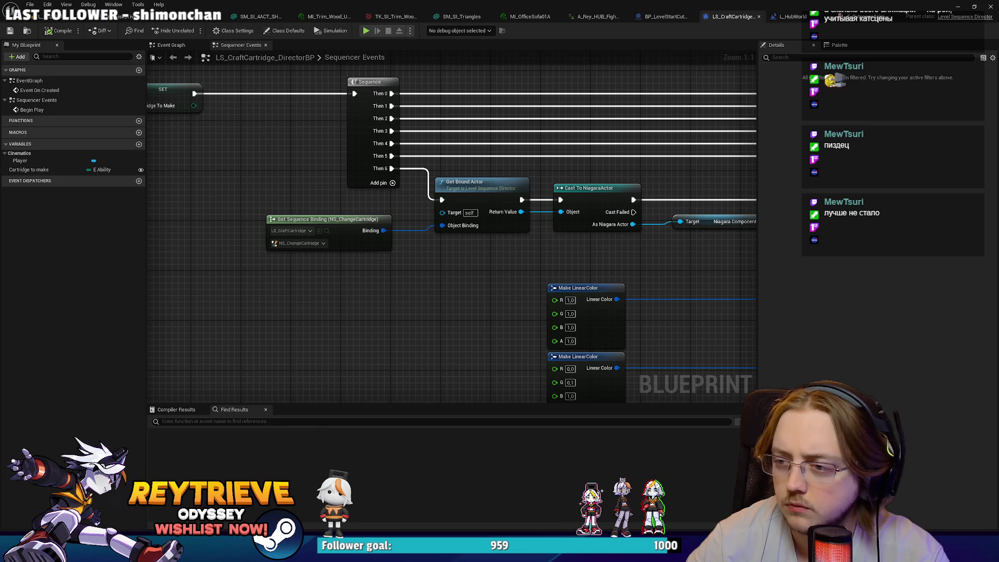
{"action": "left_click", "coordinate": [39, 18]}
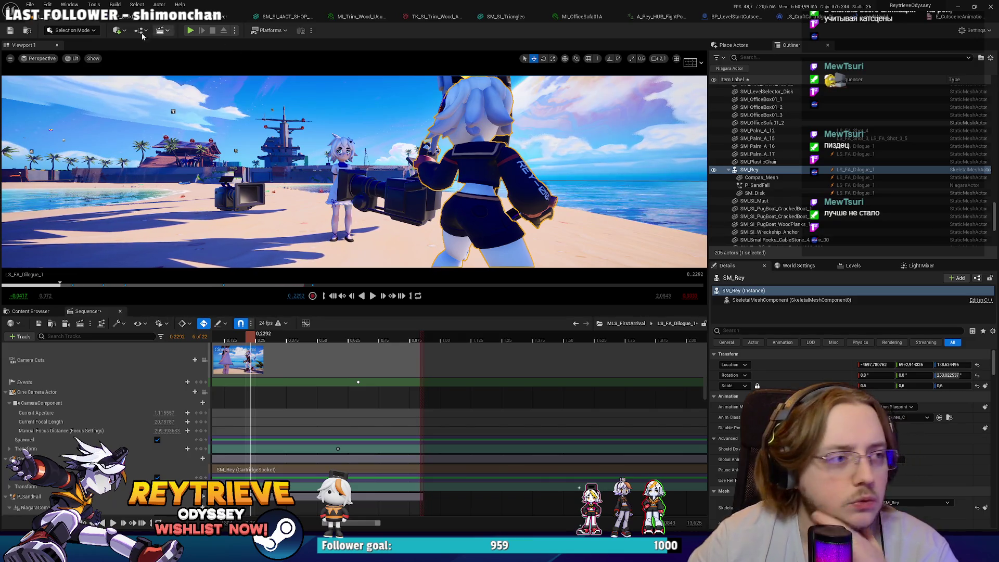
{"action": "left_click", "coordinate": [120, 311]}
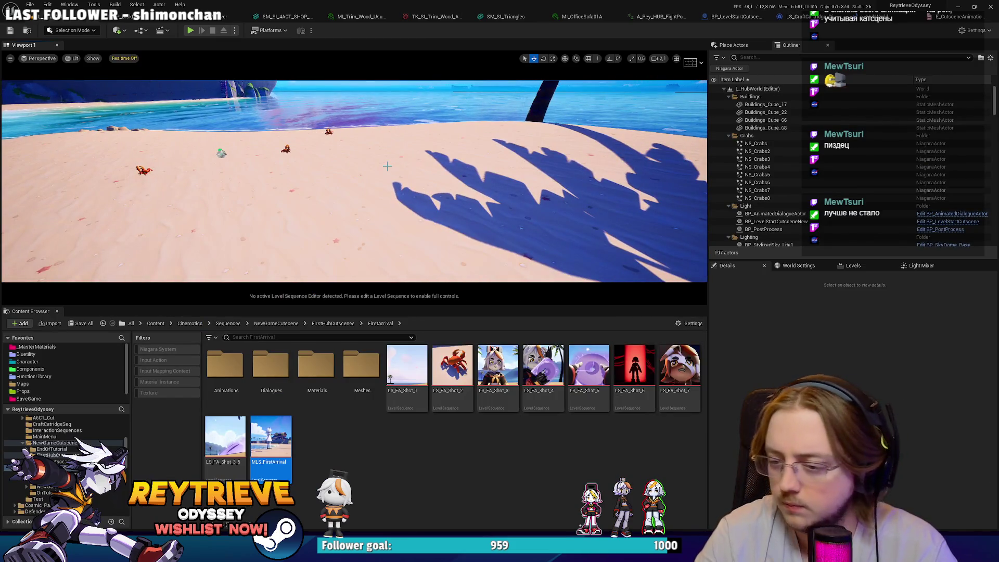
{"action": "key", "text": "alt+p"}
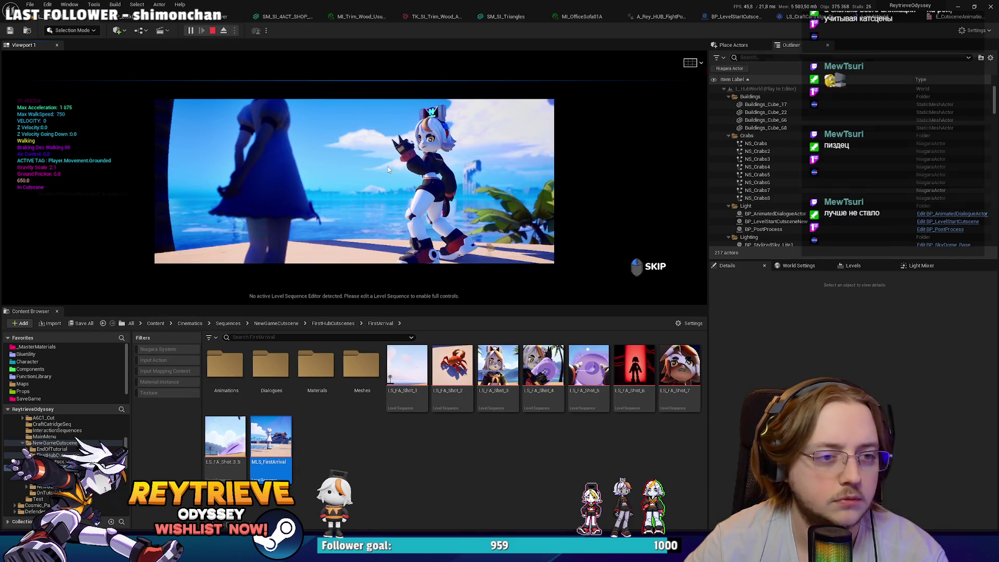
{"action": "key", "text": "Pause"}
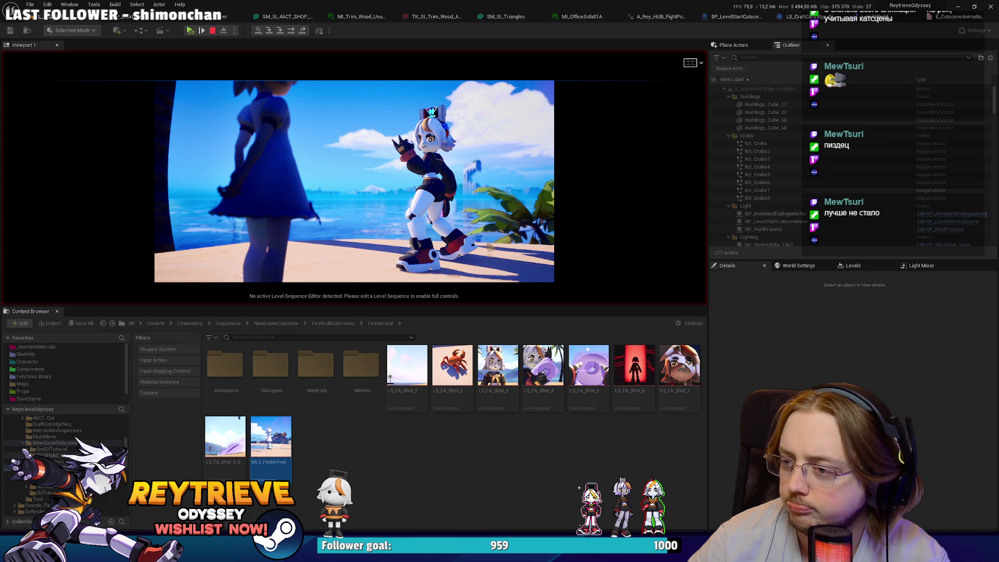
{"action": "key", "text": "Escape"}
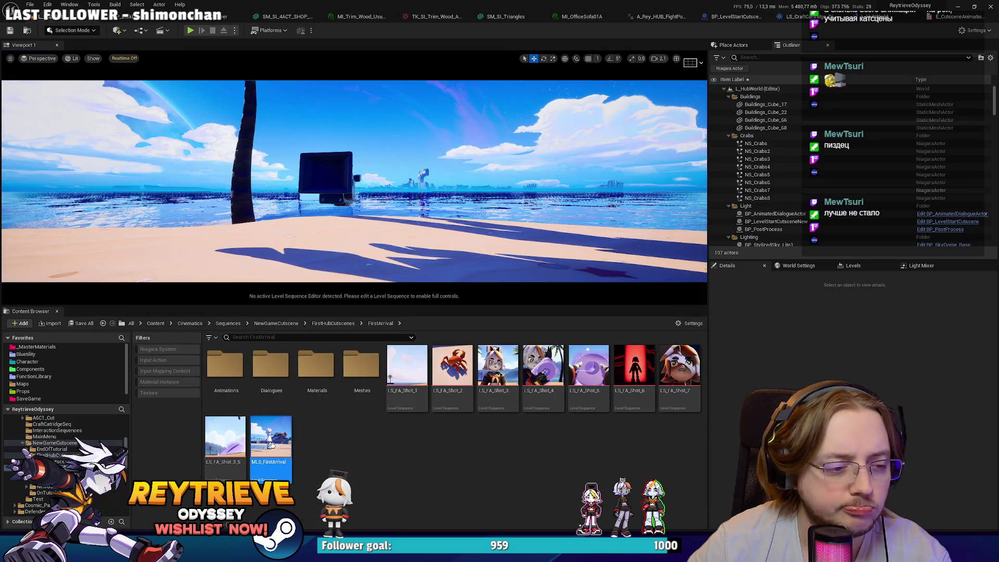
Open MLS_FirstArrival, move the playhead to the event key, and select Rey's SM_Rey model.
{"action": "double_click", "coordinate": [502, 378]}
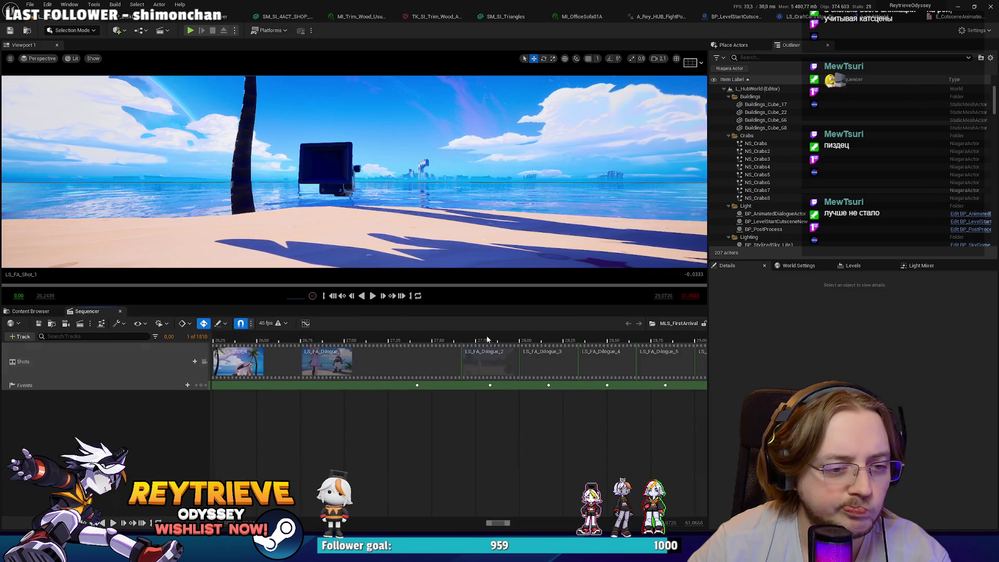
{"action": "left_click", "coordinate": [358, 382]}
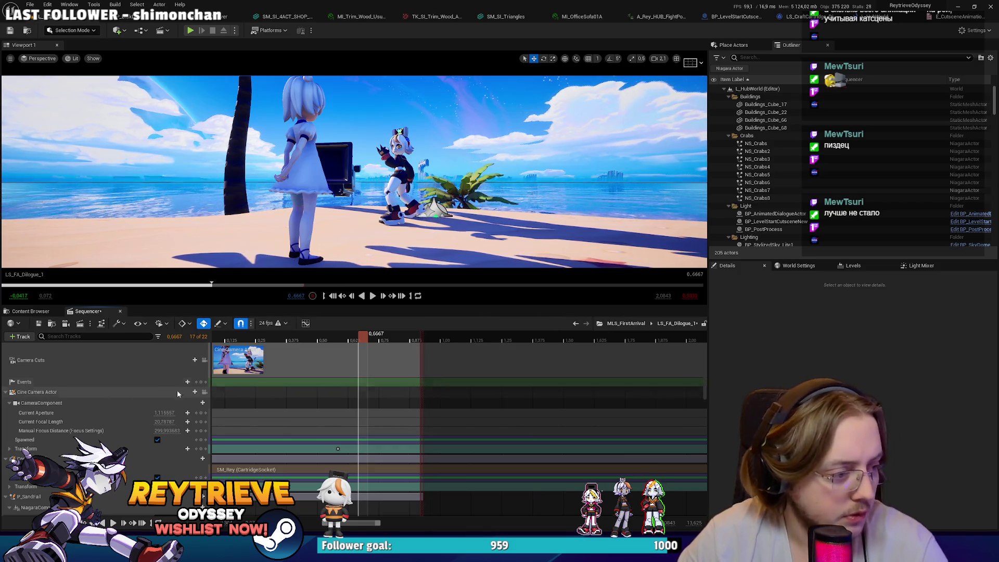
{"action": "left_click", "coordinate": [403, 173]}
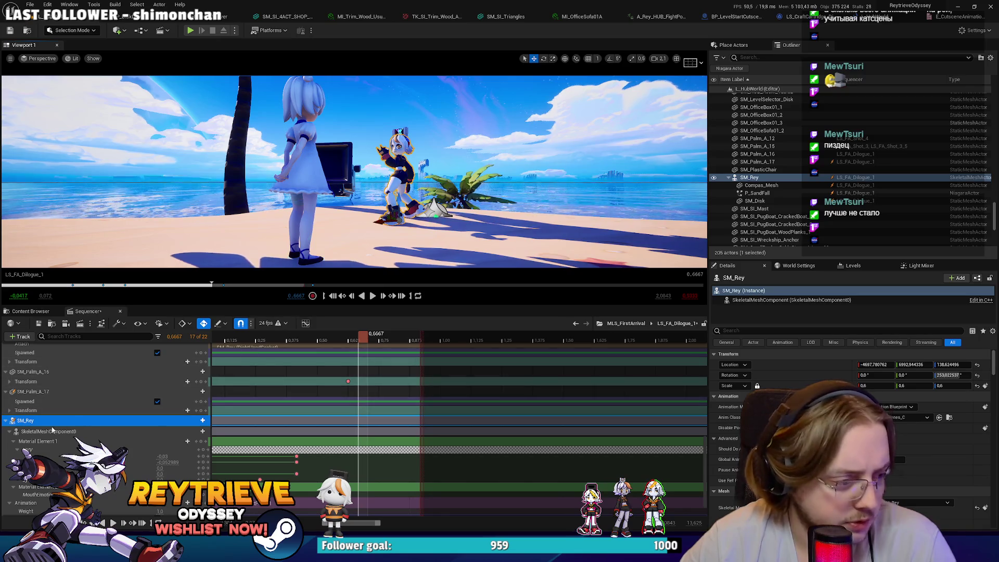
{"action": "left_click", "coordinate": [202, 421]}
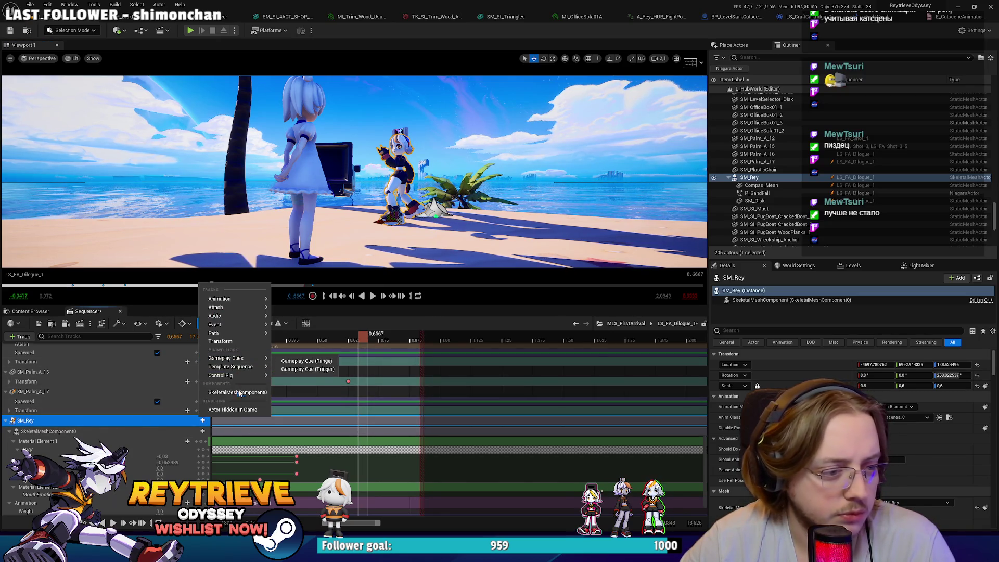
{"action": "mouse_move", "coordinate": [243, 336]}
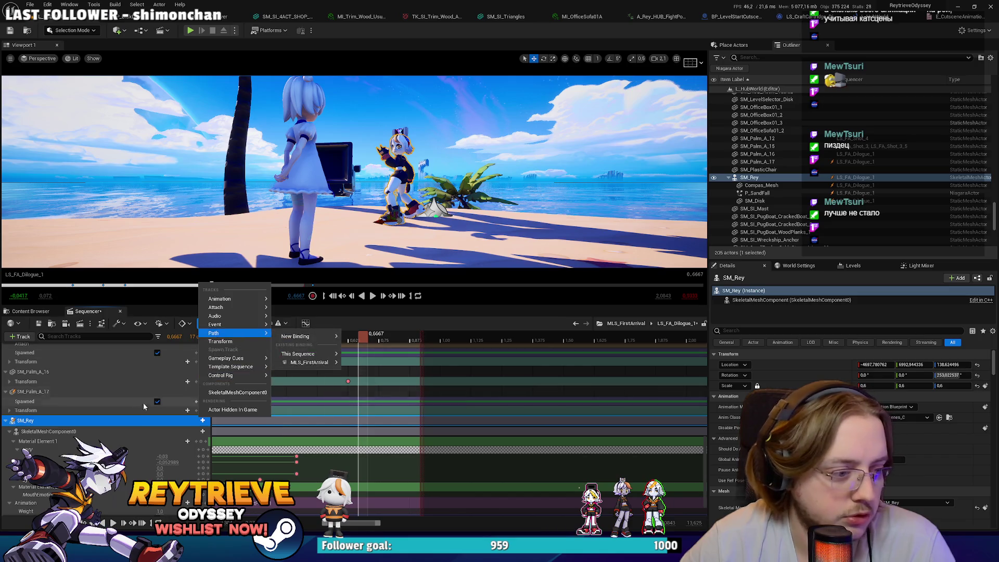
{"action": "mouse_move", "coordinate": [241, 329]}
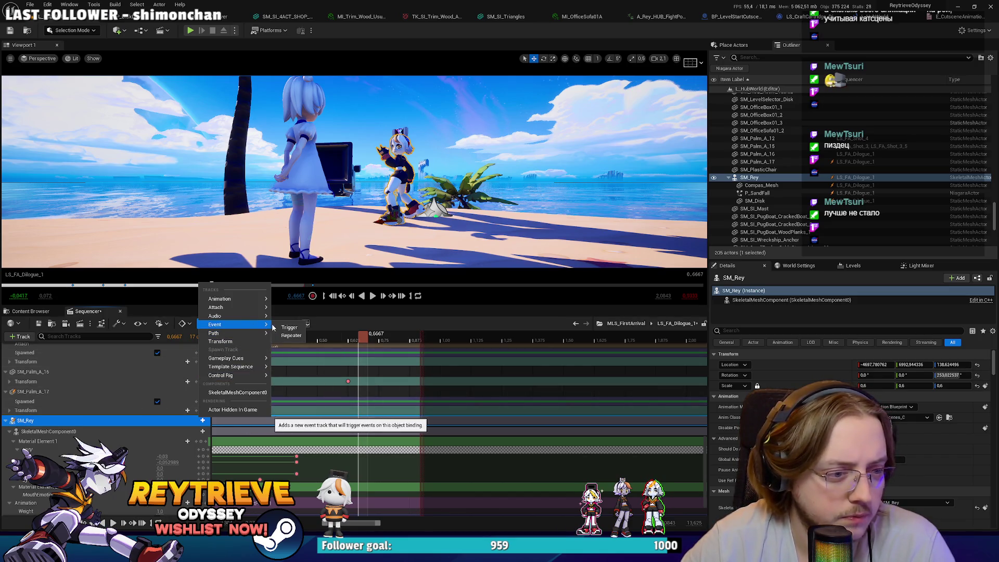
Add an Event > Trigger track to Rey's SkeletalMeshComponent0 and create a new event on it.
{"action": "left_click", "coordinate": [160, 437]}
{"action": "left_click", "coordinate": [164, 432]}
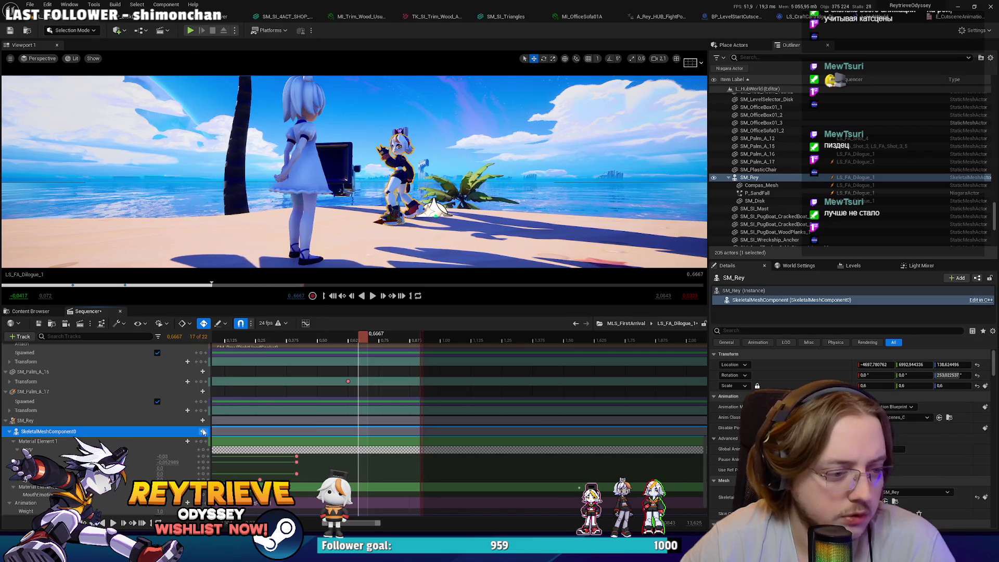
{"action": "left_click", "coordinate": [203, 431]}
{"action": "mouse_move", "coordinate": [249, 100]}
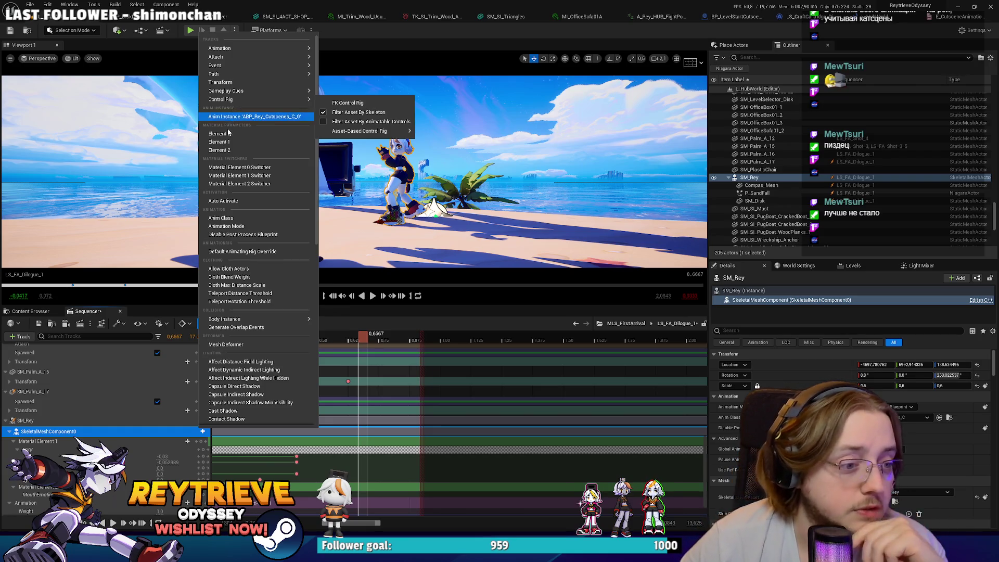
{"action": "mouse_move", "coordinate": [255, 65]}
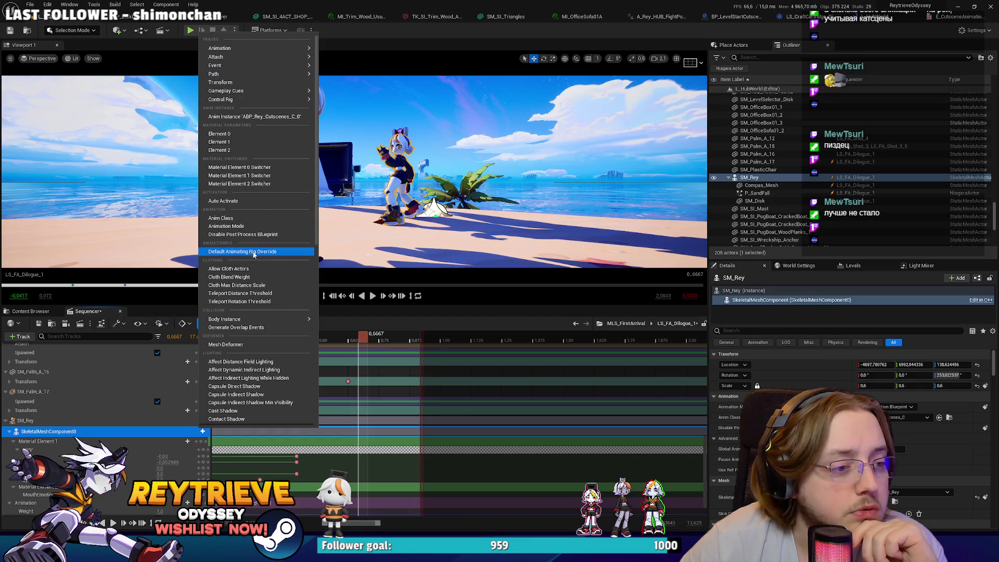
{"action": "scroll", "coordinate": [259, 339], "scroll_direction": "down", "scroll_amount": 6}
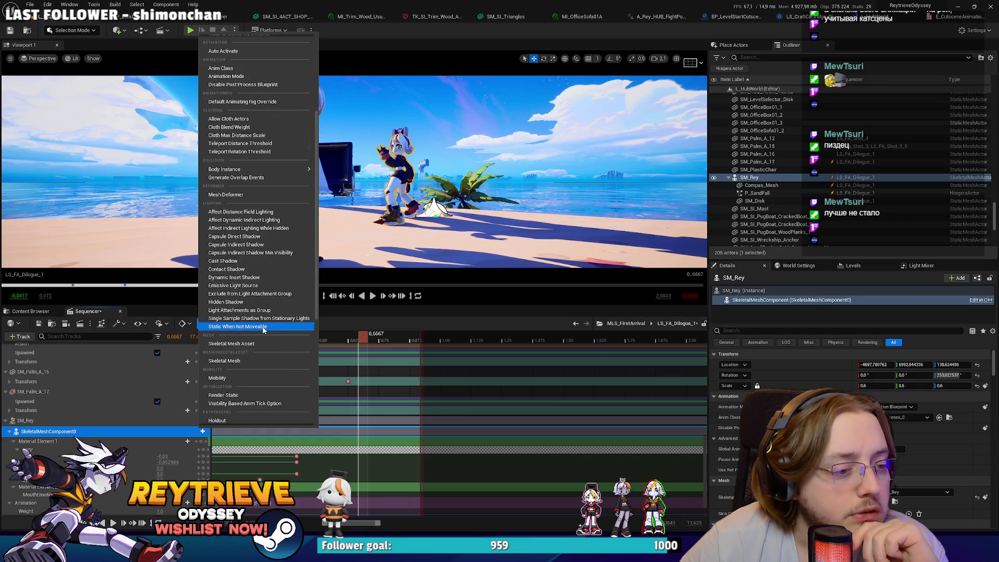
{"action": "scroll", "coordinate": [255, 325], "scroll_direction": "up", "scroll_amount": 6}
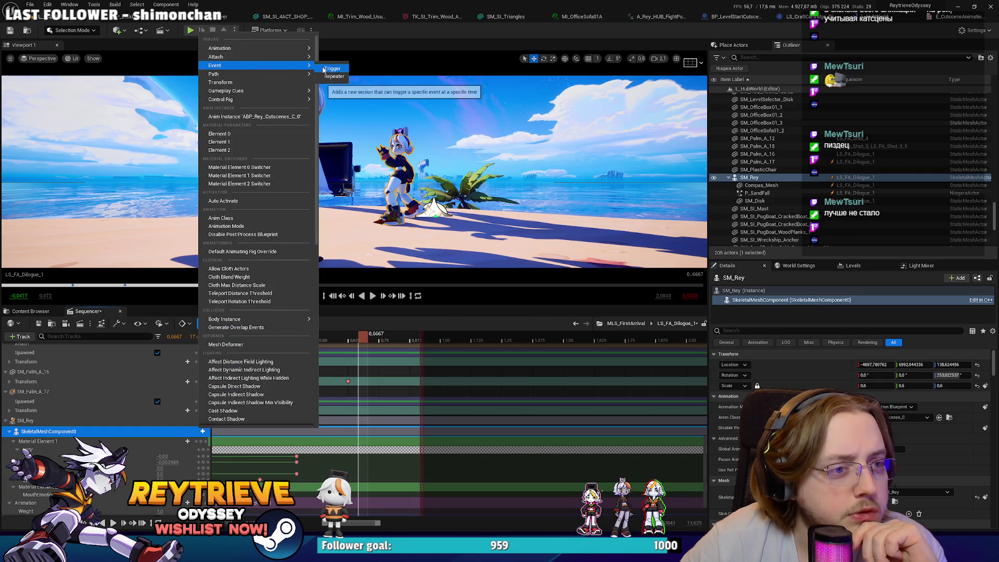
{"action": "left_click", "coordinate": [344, 73]}
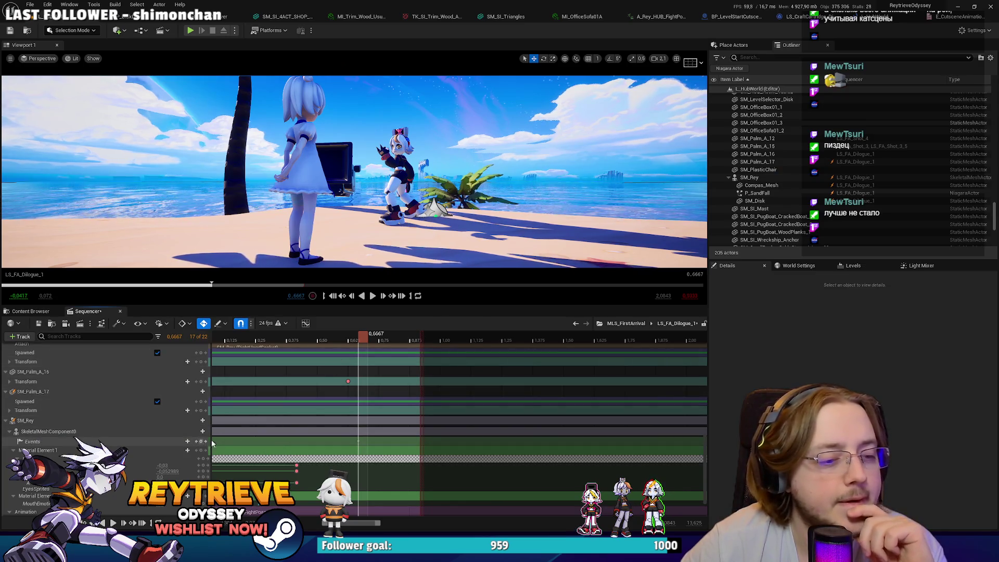
{"action": "left_click", "coordinate": [358, 443]}
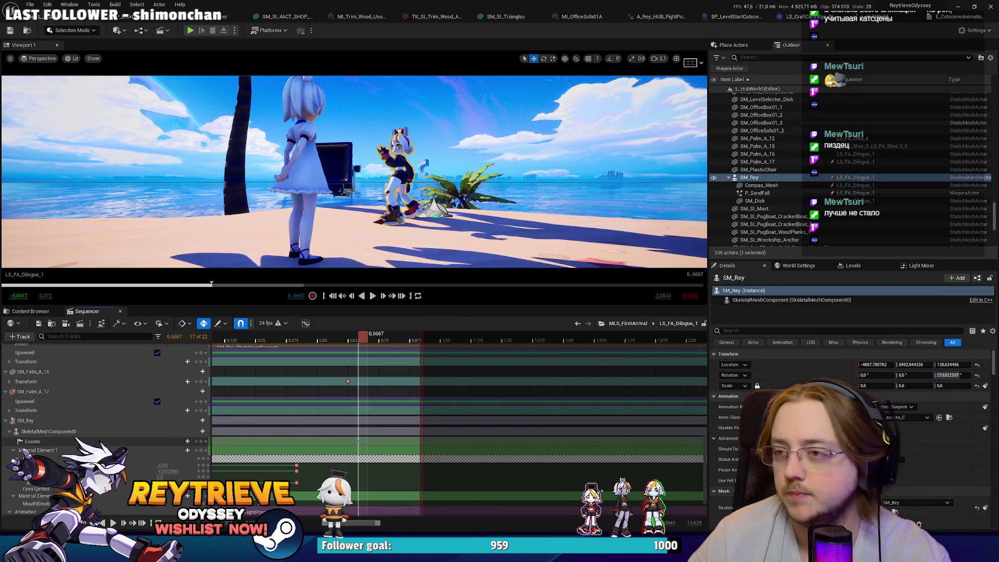
Copy the Get Anim Instance, Set Cutscene Act and Set Rey In Cutscene chain beside the new event.
{"action": "double_click", "coordinate": [358, 443]}
{"action": "left_click", "coordinate": [498, 261]}
{"action": "scroll", "coordinate": [461, 316], "scroll_direction": "down", "scroll_amount": 2}
{"action": "left_click_drag", "start_coordinate": [461, 316], "coordinate": [442, 229]}
{"action": "left_click_drag", "start_coordinate": [663, 229], "coordinate": [562, 138]}
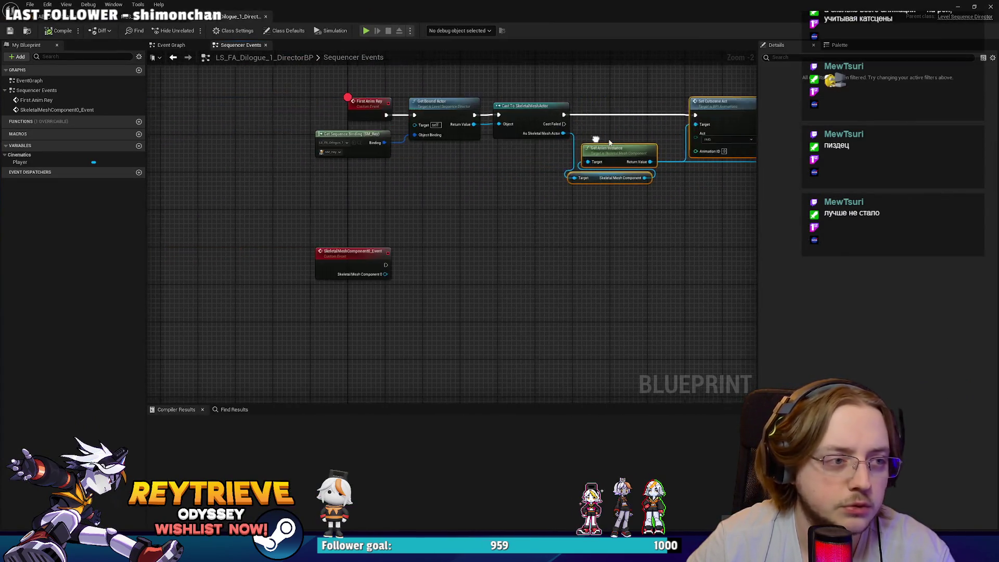
{"action": "key", "text": "ctrl+c"}
{"action": "key", "text": "ctrl+v"}
{"action": "scroll", "coordinate": [495, 264], "scroll_direction": "up", "scroll_amount": 3}
{"action": "left_click_drag", "start_coordinate": [494, 264], "coordinate": [503, 311]}
Wire the event's mesh and execution into the chain with Act HUB, delete the spare getter, and compile.
{"action": "mouse_move", "coordinate": [378, 371]}
{"action": "left_mouse_down"}
{"action": "mouse_move", "coordinate": [321, 328]}
{"action": "mouse_move", "coordinate": [317, 311]}
{"action": "mouse_move", "coordinate": [384, 326]}
{"action": "mouse_move", "coordinate": [399, 343]}
{"action": "left_mouse_up"}
{"action": "left_click", "coordinate": [357, 341]}
{"action": "left_click", "coordinate": [411, 360]}
{"action": "key", "text": "Delete"}
{"action": "left_click_drag", "start_coordinate": [315, 282], "coordinate": [586, 251]}
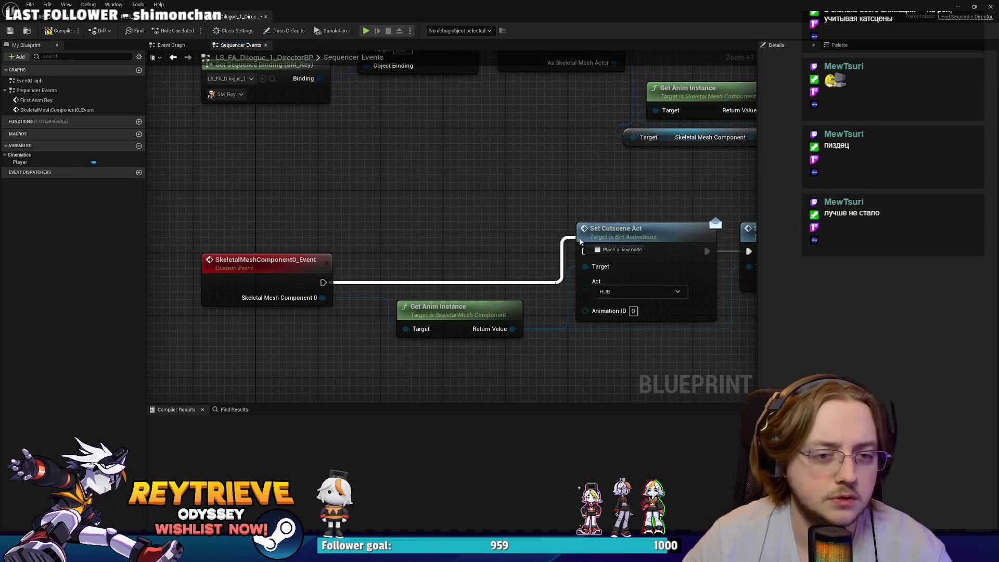
{"action": "scroll", "coordinate": [586, 252], "scroll_direction": "down", "scroll_amount": 1}
{"action": "scroll", "coordinate": [586, 251], "scroll_direction": "down", "scroll_amount": 1}
{"action": "key", "text": "q"}
{"action": "left_click_drag", "start_coordinate": [394, 235], "coordinate": [540, 236]}
{"action": "left_click", "coordinate": [52, 32]}
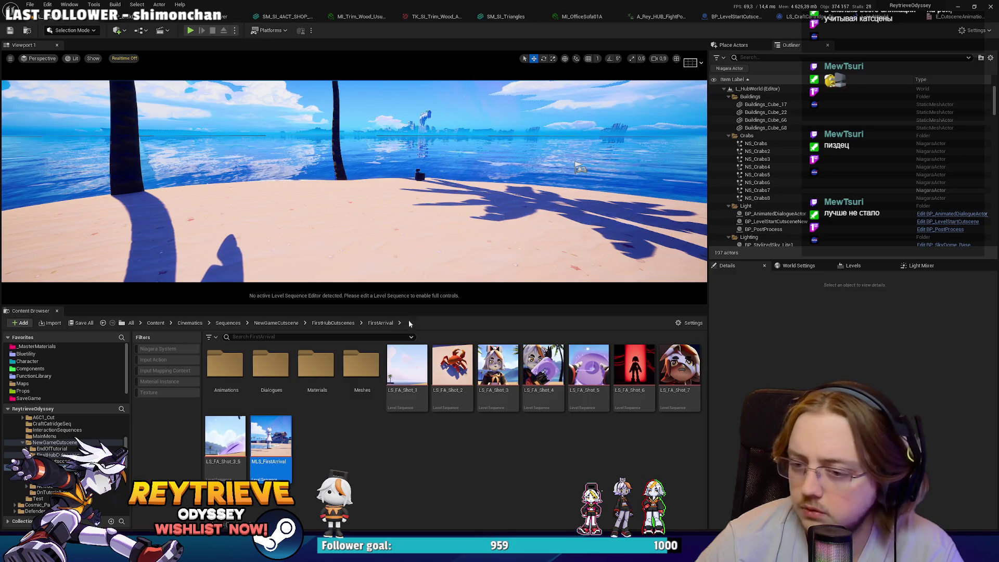
Playtest the intro cutscene fullscreen up to Molly's introduction, then select the Set Cutscene Act node.
{"action": "key", "text": "alt+p"}
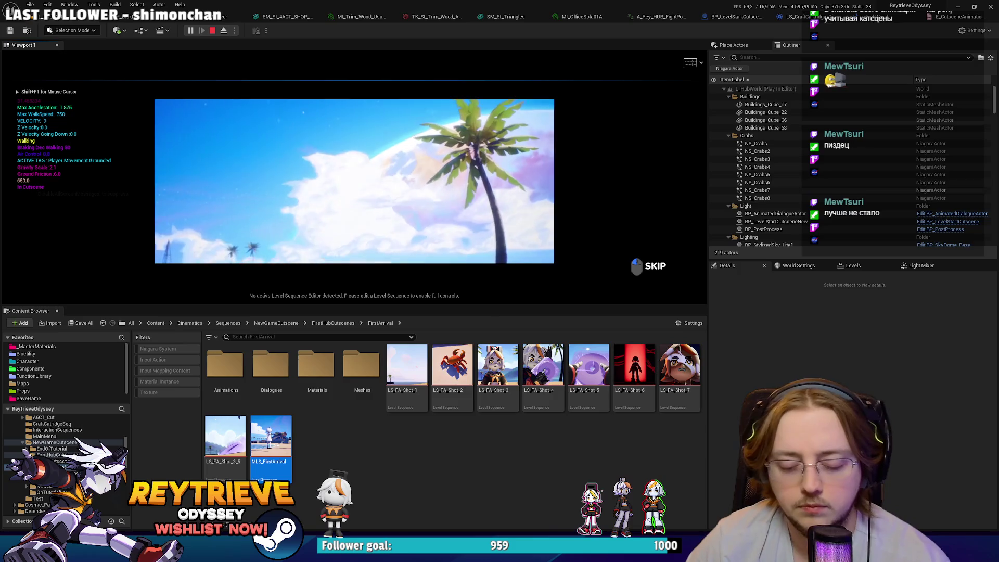
{"action": "key", "text": "F11"}
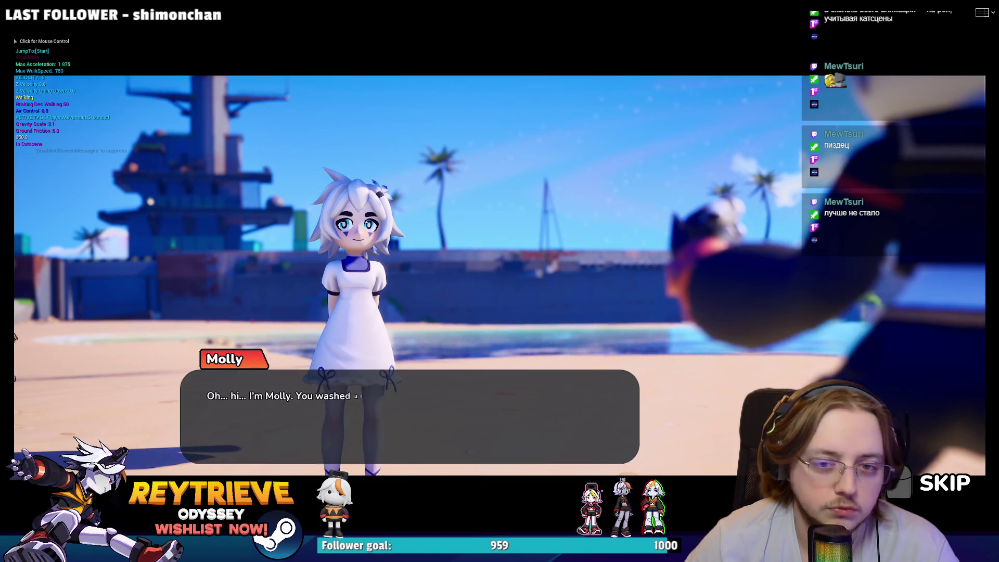
{"action": "key", "text": "Escape"}
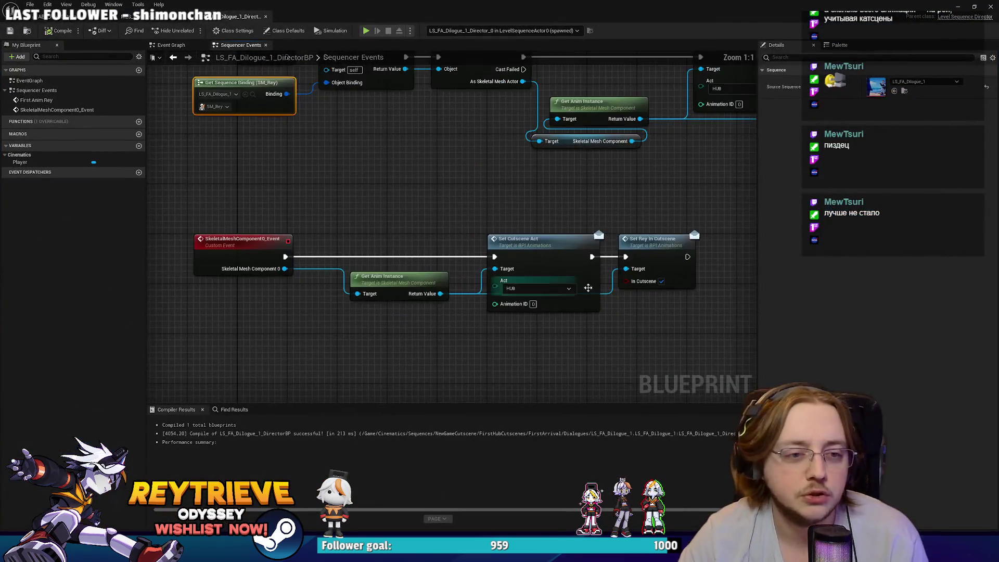
{"action": "left_click_drag", "start_coordinate": [678, 328], "coordinate": [524, 237]}
{"action": "left_click_drag", "start_coordinate": [507, 327], "coordinate": [571, 207]}
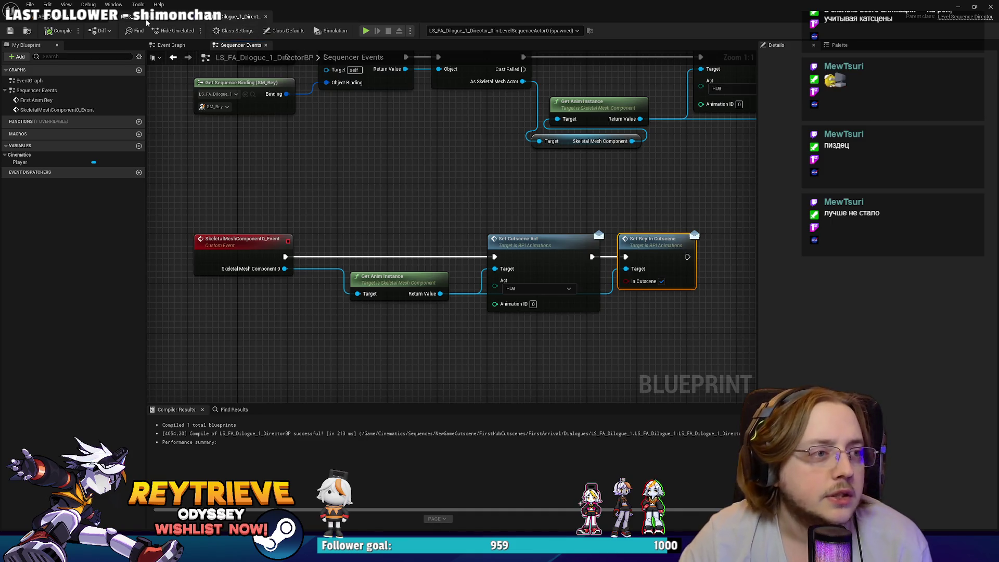
In ABP_Rey_Cutscenes, wrap the HUB idle pose nodes in a comment titled HUB.
{"action": "left_click", "coordinate": [41, 20]}
{"action": "scroll", "coordinate": [534, 229], "scroll_direction": "up", "scroll_amount": 5}
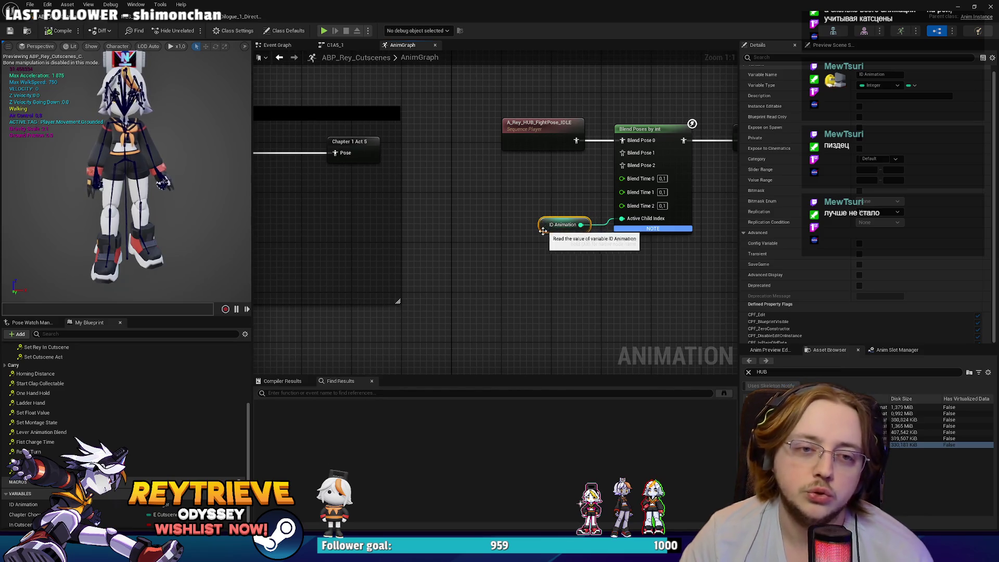
{"action": "left_click_drag", "start_coordinate": [558, 225], "coordinate": [452, 238]}
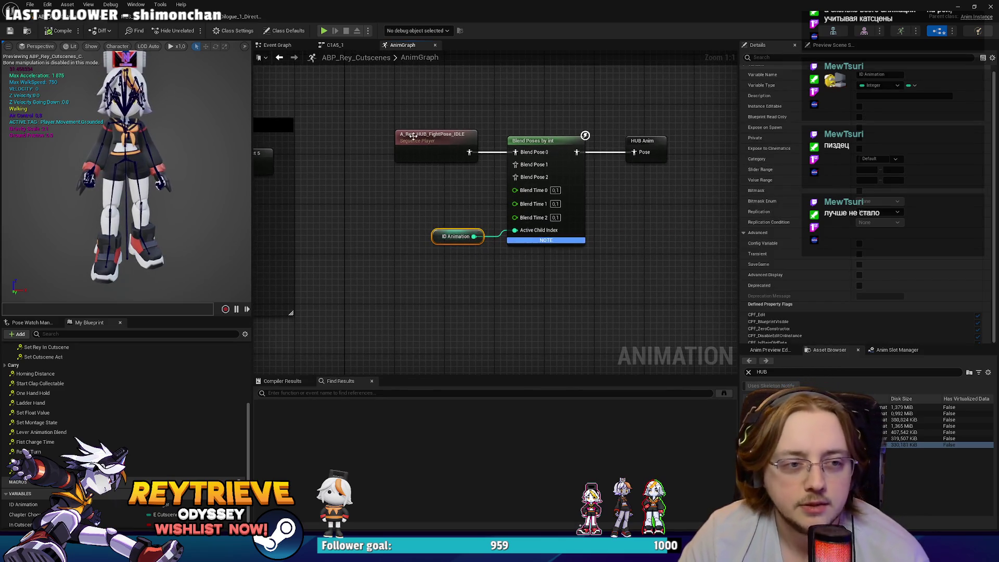
{"action": "left_click_drag", "start_coordinate": [435, 139], "coordinate": [433, 121]}
{"action": "mouse_move", "coordinate": [620, 244]}
{"action": "left_mouse_down"}
{"action": "mouse_move", "coordinate": [446, 108]}
{"action": "mouse_move", "coordinate": [481, 140]}
{"action": "left_mouse_up"}
{"action": "type", "text": "c"}
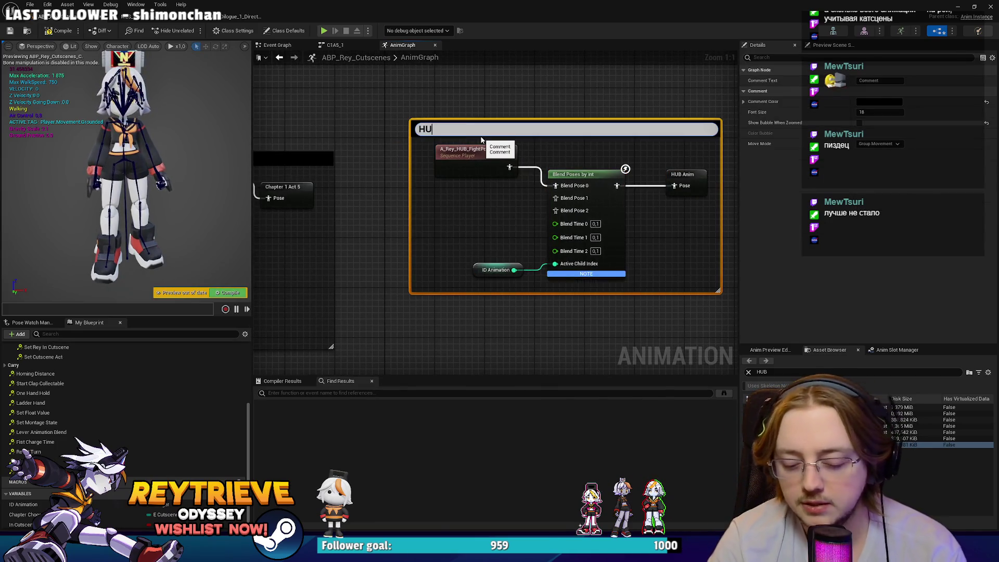
{"action": "type", "text": "B"}
{"action": "key", "text": "Return"}
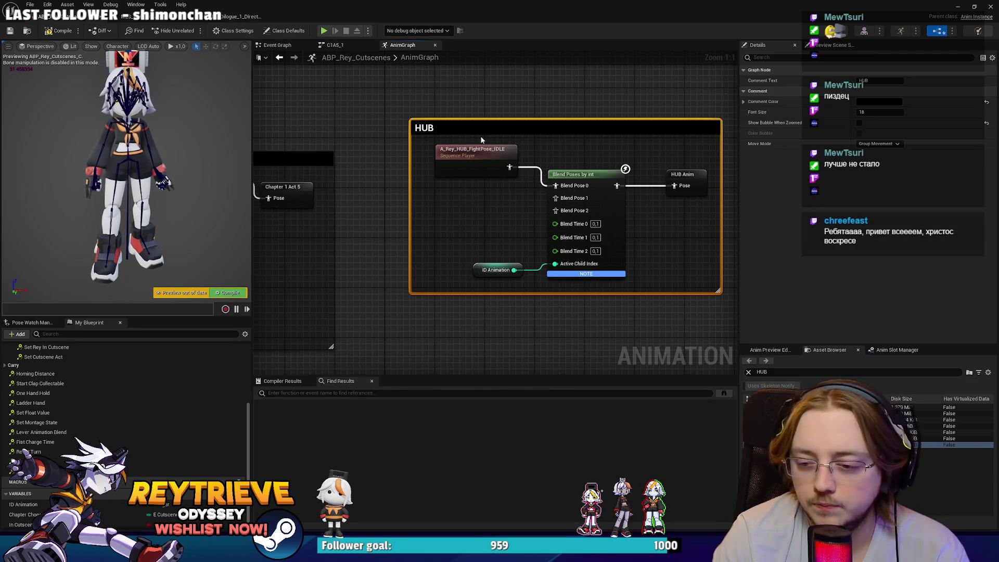
Keep Chapter Choose's default at C1A1 and move it beside the cutscene act blend node.
{"action": "scroll", "coordinate": [481, 140], "scroll_direction": "down", "scroll_amount": 2}
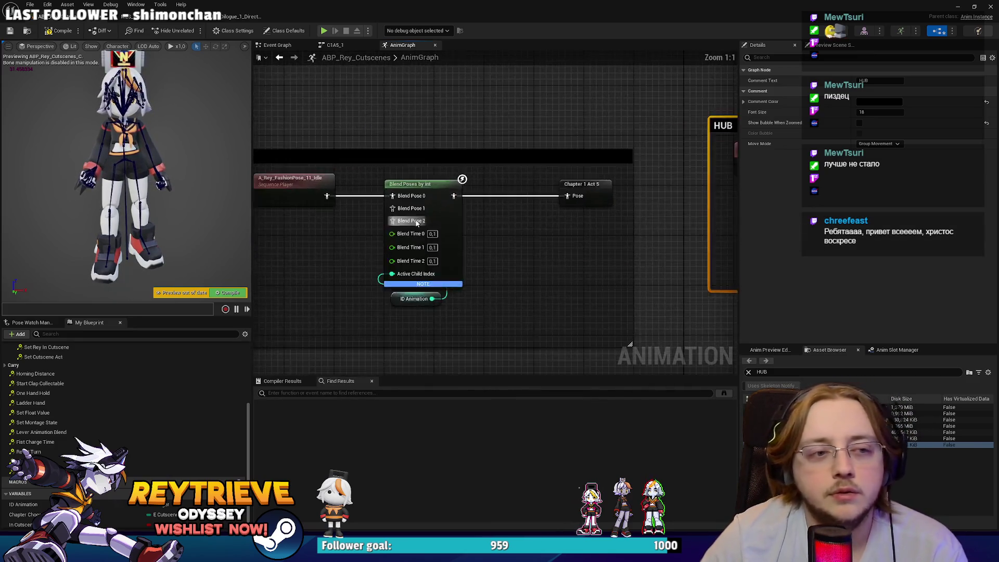
{"action": "scroll", "coordinate": [513, 107], "scroll_direction": "up", "scroll_amount": 3}
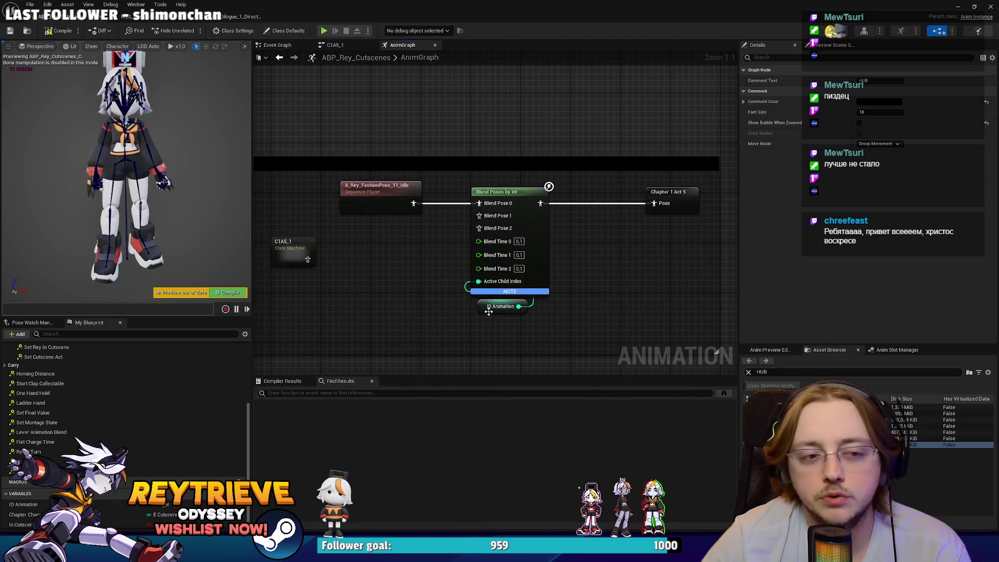
{"action": "mouse_move", "coordinate": [488, 312]}
{"action": "left_mouse_down"}
{"action": "mouse_move", "coordinate": [437, 190]}
{"action": "mouse_move", "coordinate": [538, 244]}
{"action": "mouse_move", "coordinate": [564, 155]}
{"action": "left_mouse_up"}
{"action": "left_click", "coordinate": [482, 254]}
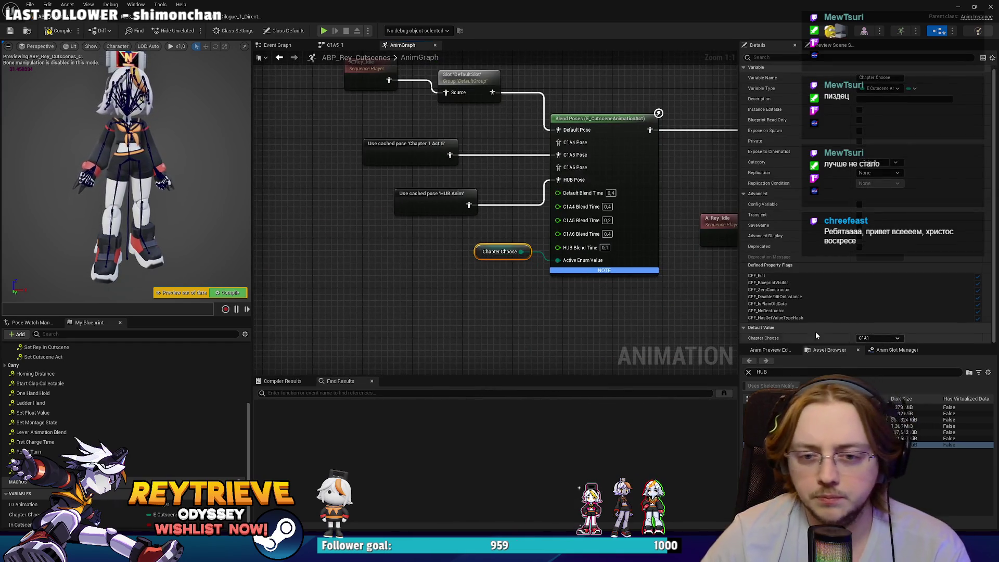
{"action": "left_click", "coordinate": [878, 338]}
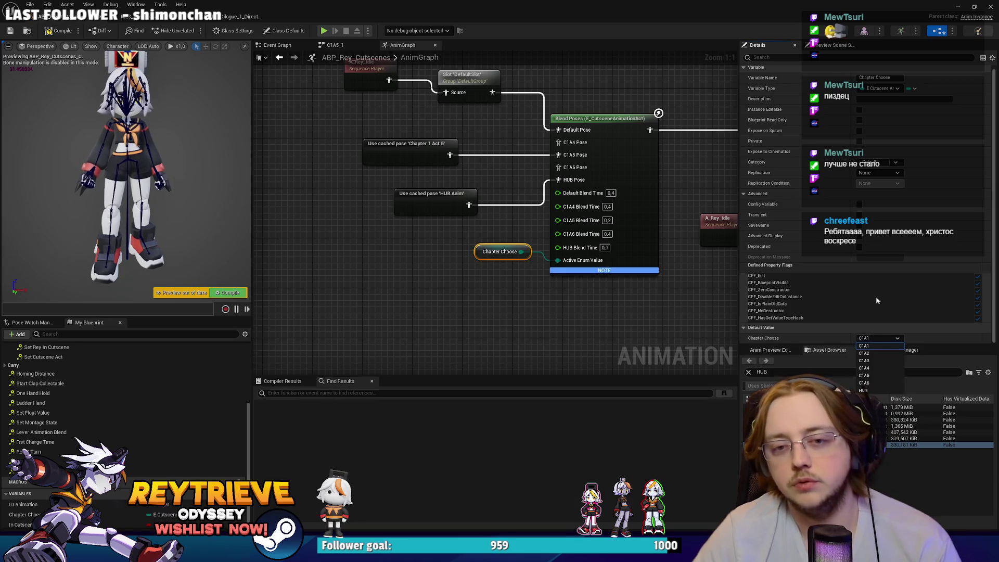
{"action": "left_click", "coordinate": [872, 340]}
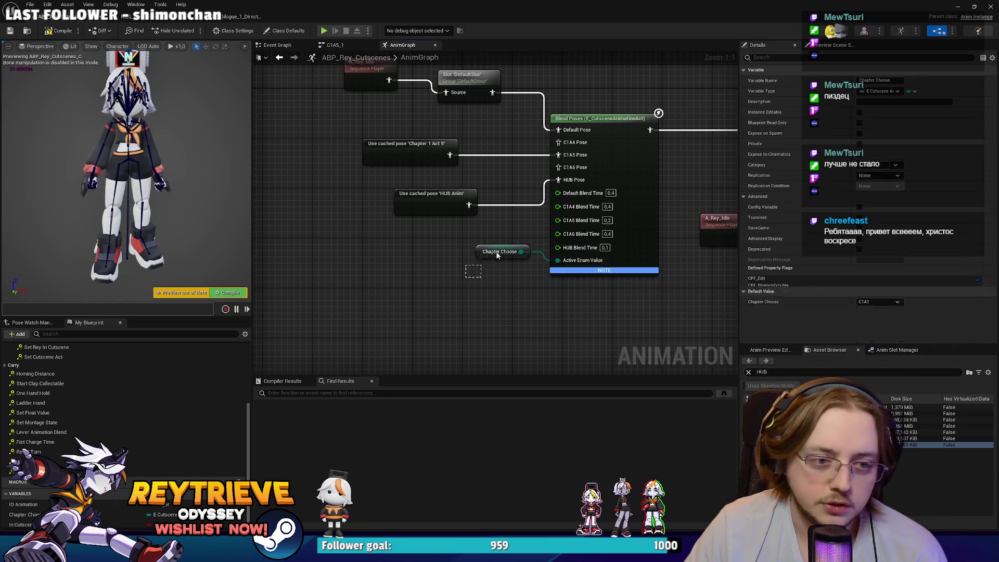
{"action": "left_click_drag", "start_coordinate": [489, 257], "coordinate": [483, 276]}
Shift the HUB comment group to the right and compile the animation blueprint.
{"action": "scroll", "coordinate": [503, 222], "scroll_direction": "down", "scroll_amount": 2}
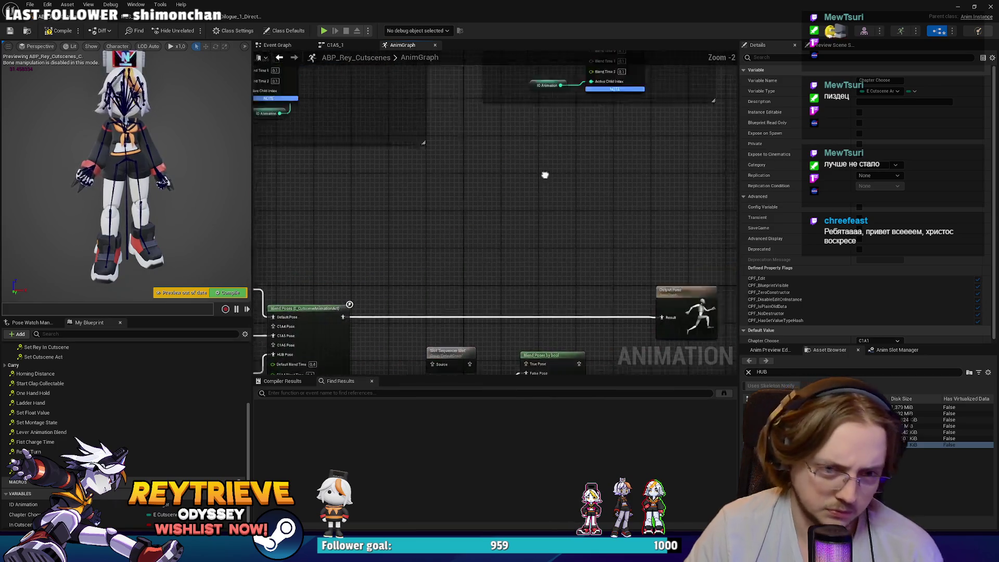
{"action": "left_click_drag", "start_coordinate": [570, 280], "coordinate": [378, 156]}
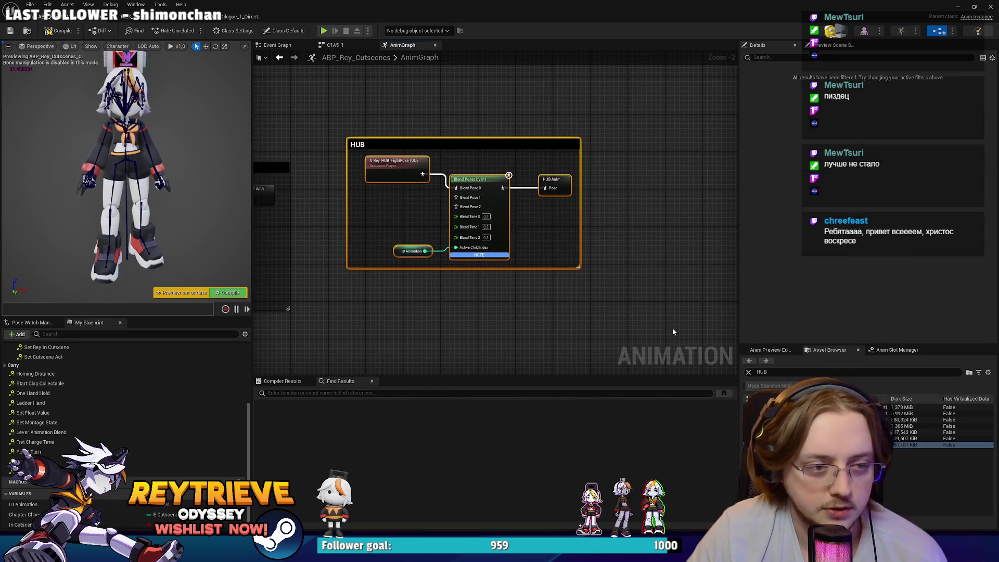
{"action": "left_click_drag", "start_coordinate": [317, 107], "coordinate": [479, 148]}
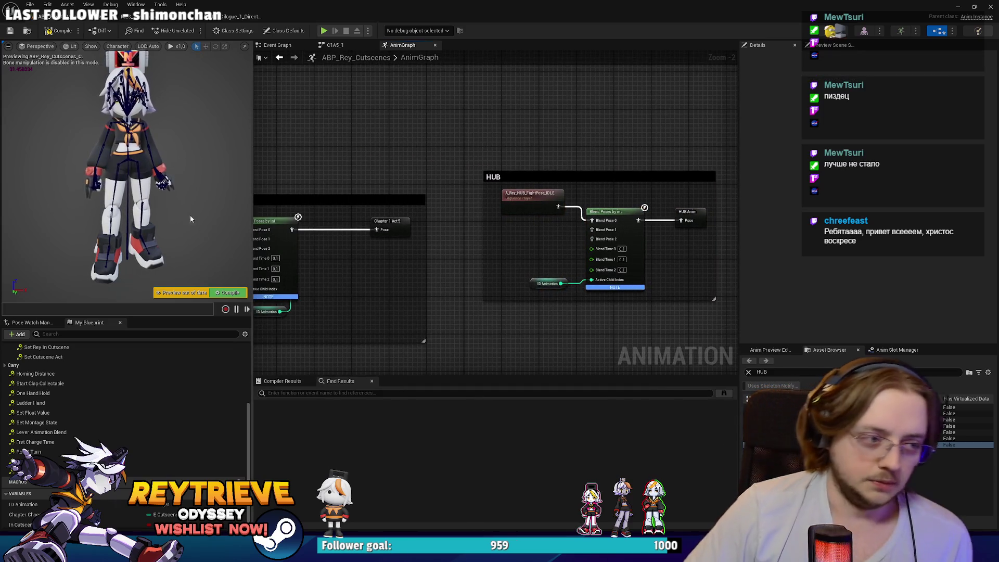
{"action": "left_click", "coordinate": [232, 292]}
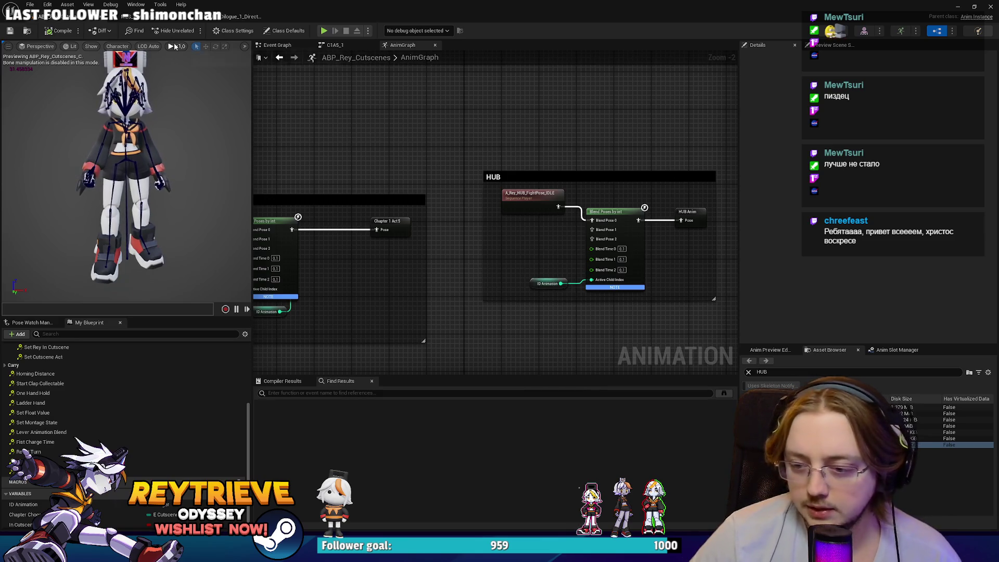
{"action": "key", "text": "super+Down"}
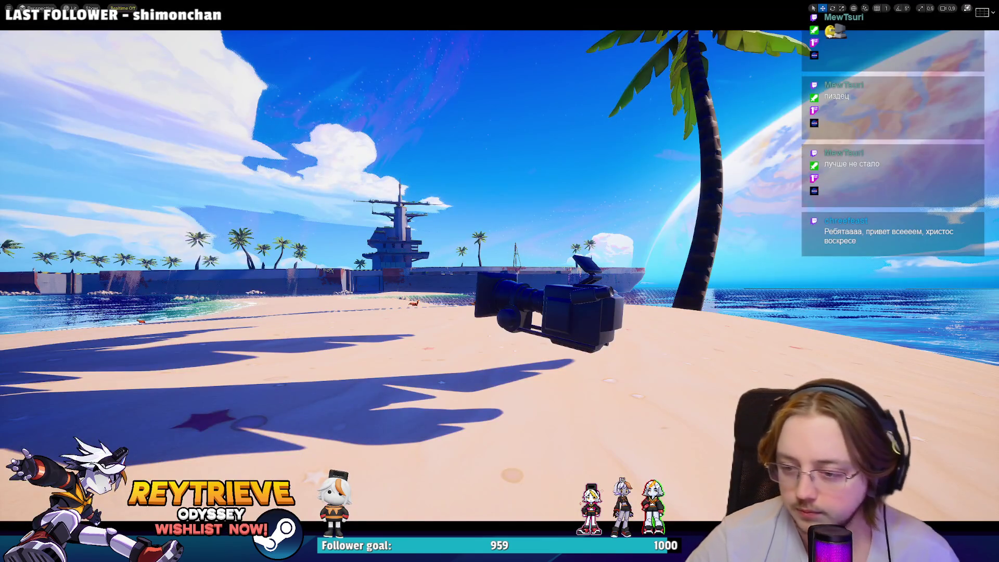
Save all modified assets and restore the full level editor layout over the beach view.
{"action": "mouse_move", "coordinate": [485, 276]}
{"action": "left_mouse_down"}
{"action": "mouse_move", "coordinate": [374, 283]}
{"action": "mouse_move", "coordinate": [484, 285]}
{"action": "mouse_move", "coordinate": [616, 232]}
{"action": "left_mouse_up"}
{"action": "key", "text": "ctrl+s"}
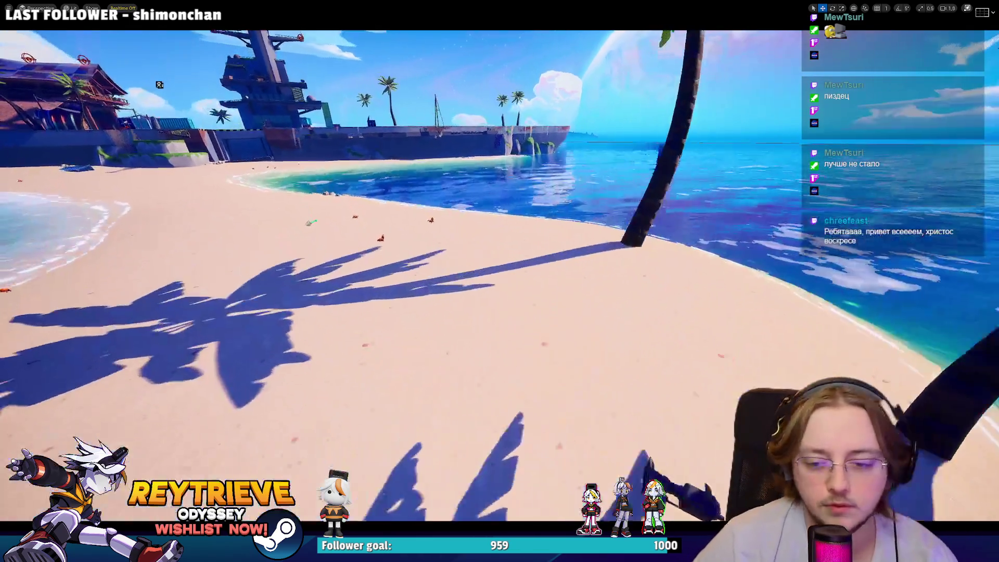
{"action": "key", "text": "F11"}
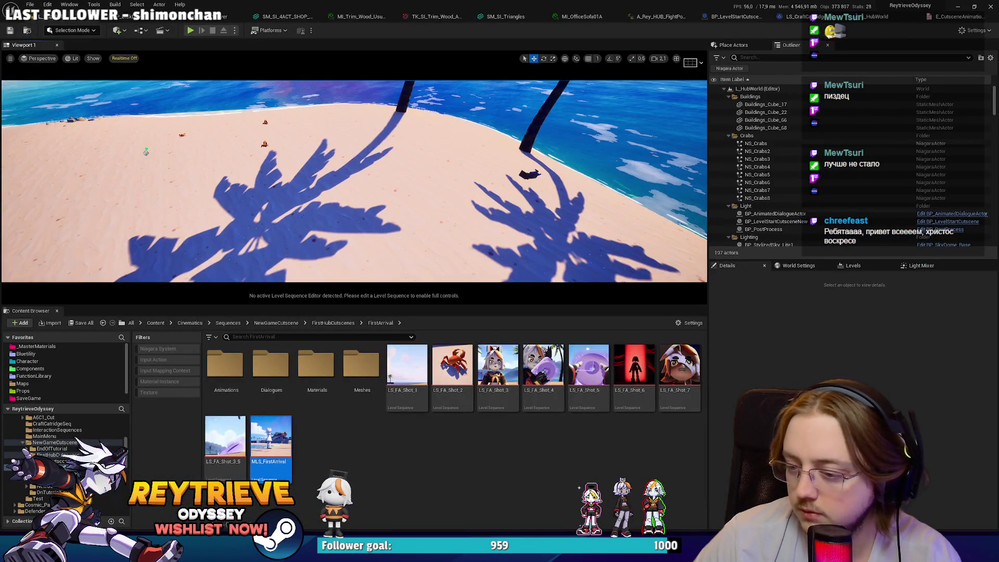